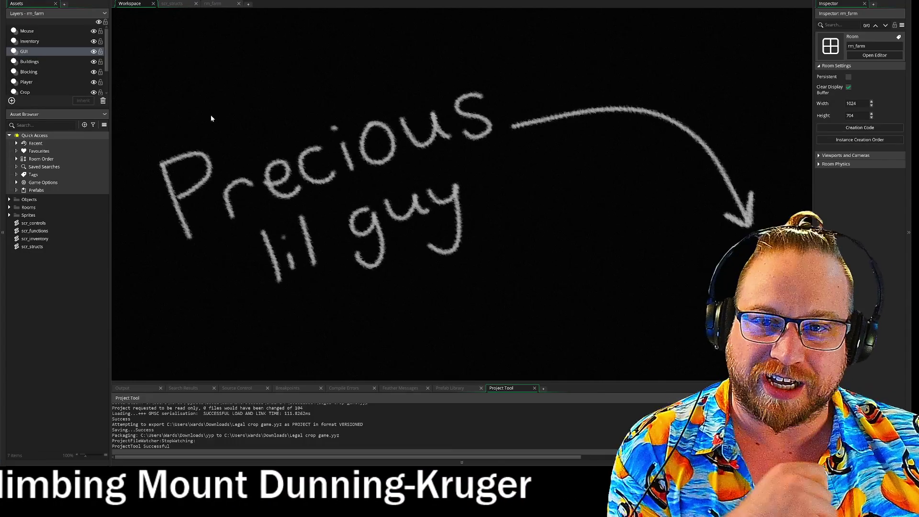
Open obj_player from Objects > Object - Player in the Asset Browser to show its Step code.
left_click(9, 199)
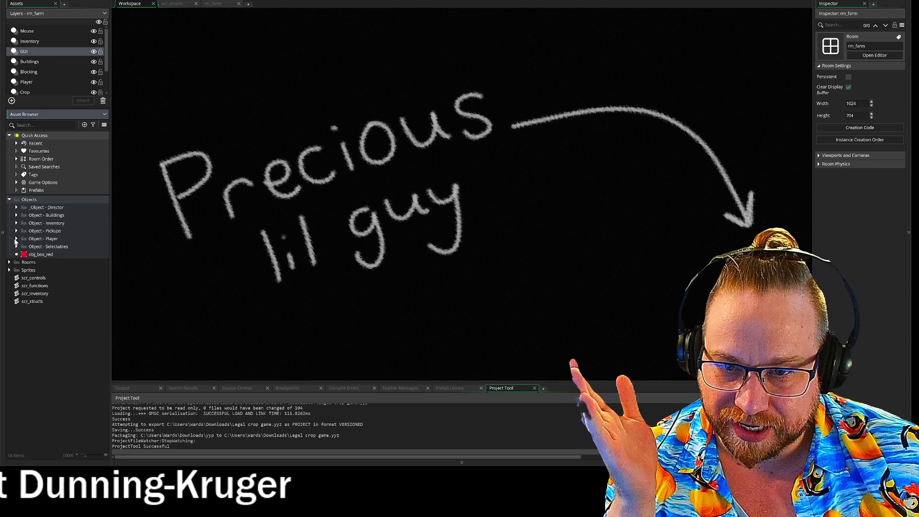
left_click(17, 239)
double_click(38, 256)
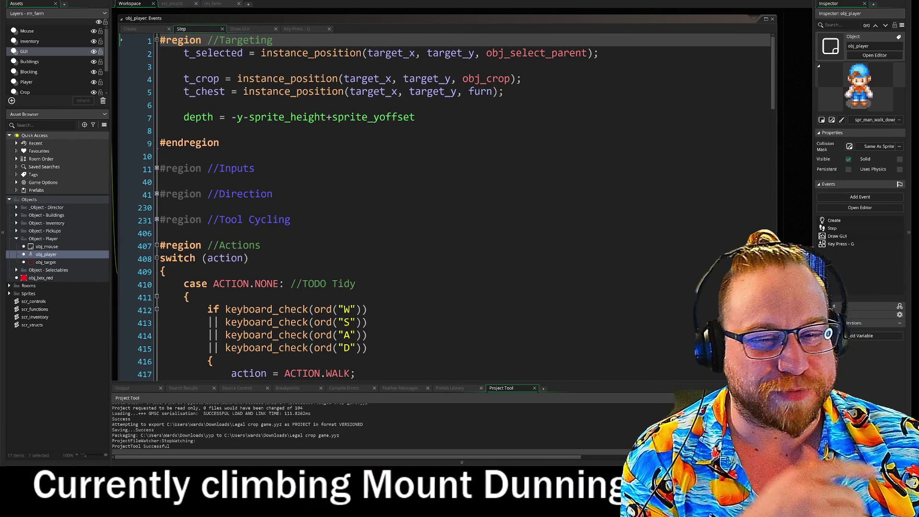
left_click(335, 233)
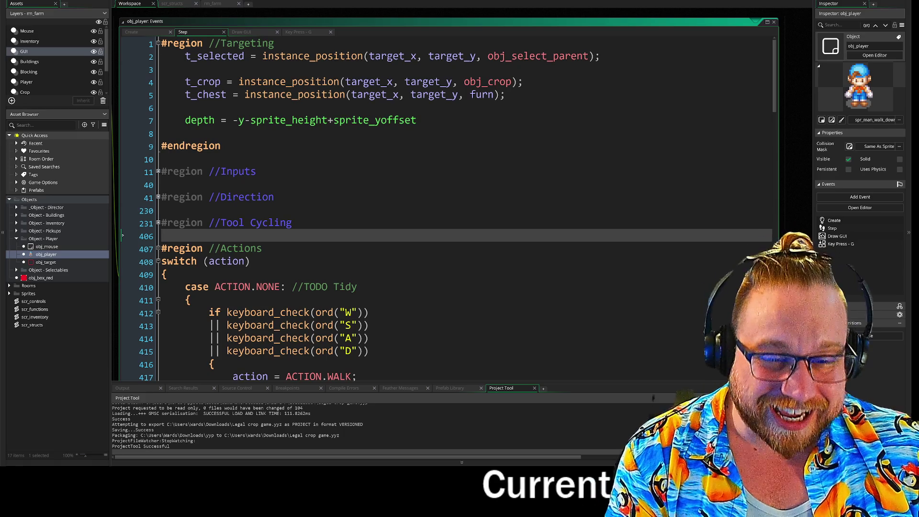
scroll(445, 201, "down", 3)
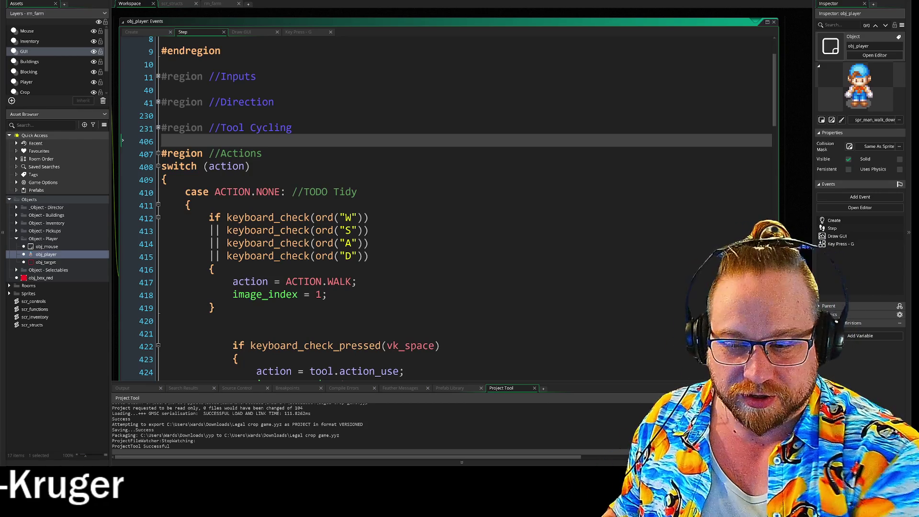
scroll(448, 206, "down", 1)
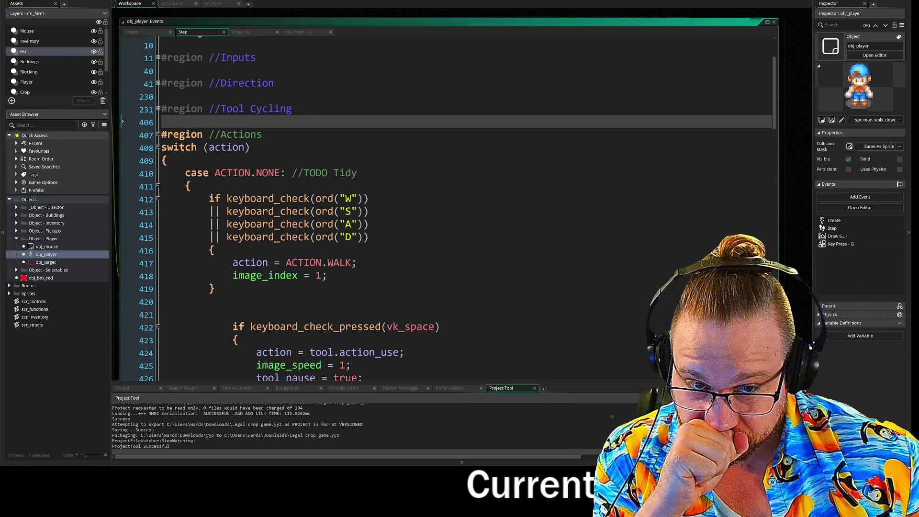
scroll(447, 206, "down", 3)
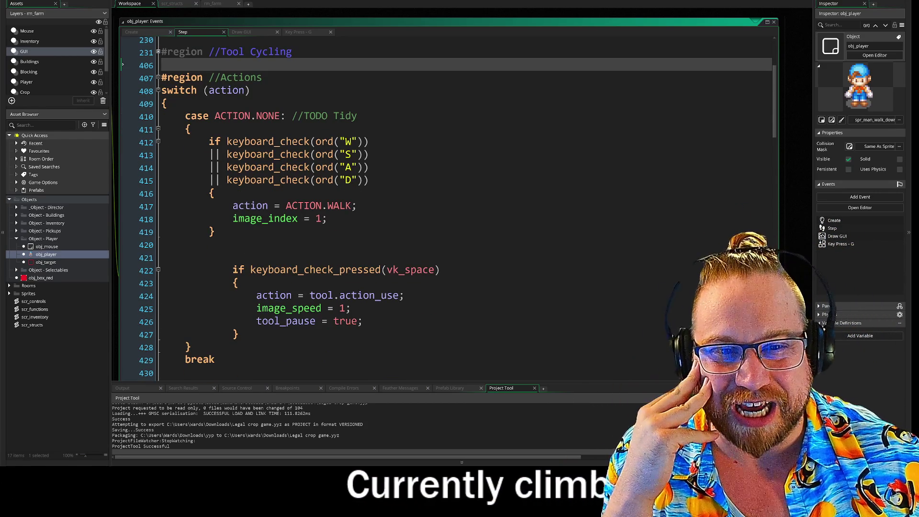
left_click_drag(163, 67, 480, 332)
left_click(161, 257)
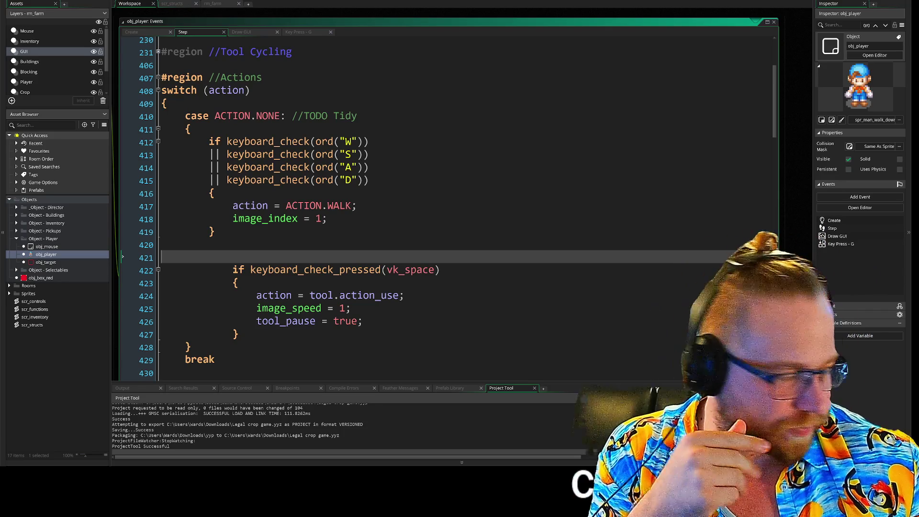
scroll(450, 206, "down", 7)
scroll(450, 206, "up", 8)
scroll(450, 206, "down", 3)
scroll(287, 144, "up", 2)
mouse_move(227, 78)
left_mouse_down()
mouse_move(268, 194)
mouse_move(363, 283)
left_mouse_up()
left_click(238, 296)
key("Down")
key("Down")
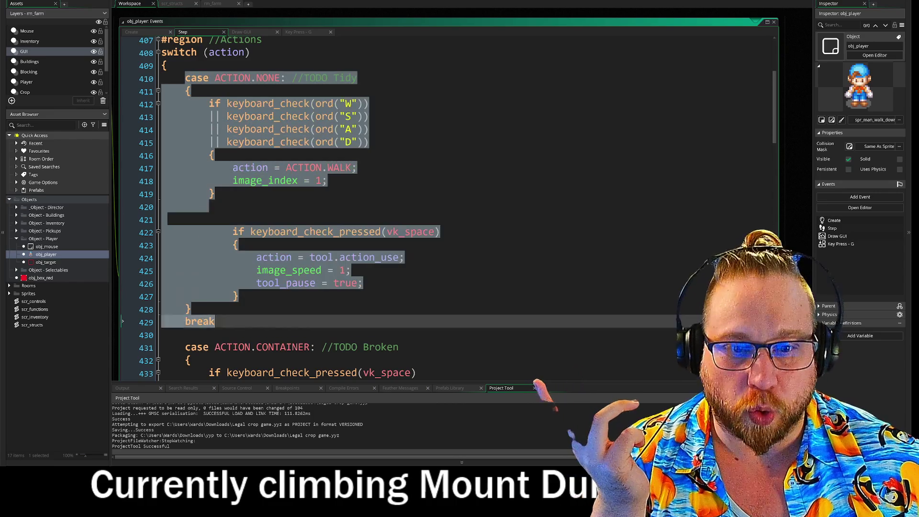
scroll(414, 216, "down", 3)
scroll(414, 206, "down", 7)
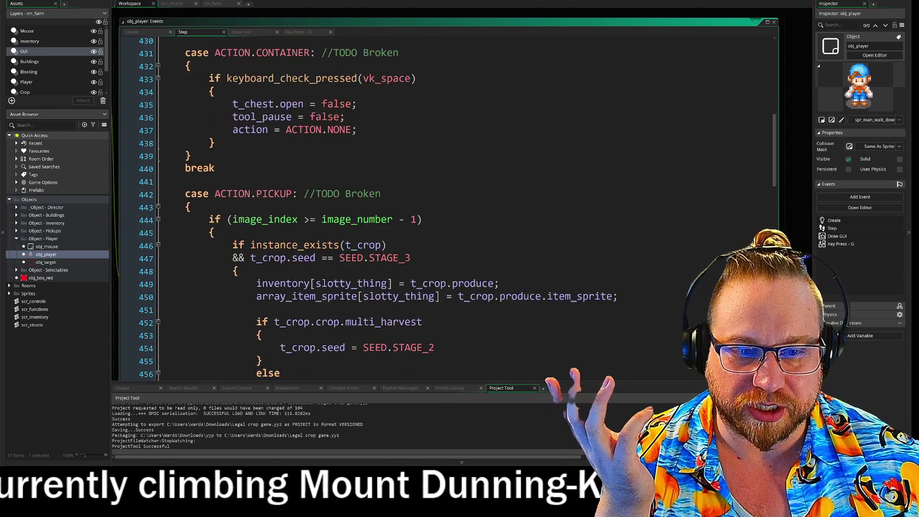
scroll(414, 206, "down", 2)
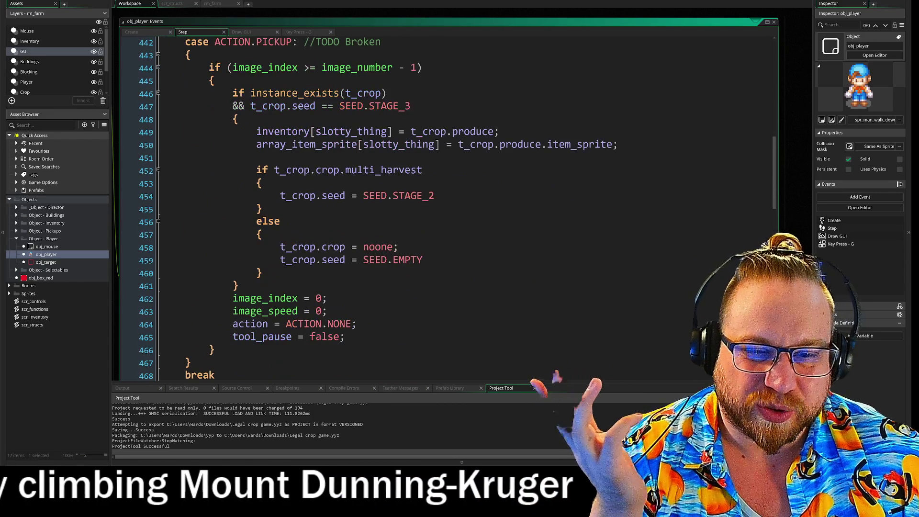
left_click_drag(327, 298, 233, 298)
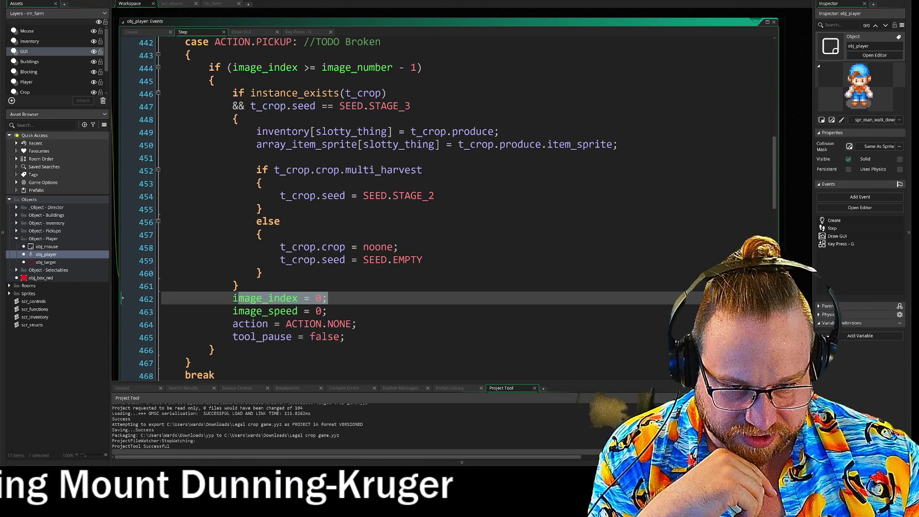
left_click(327, 298)
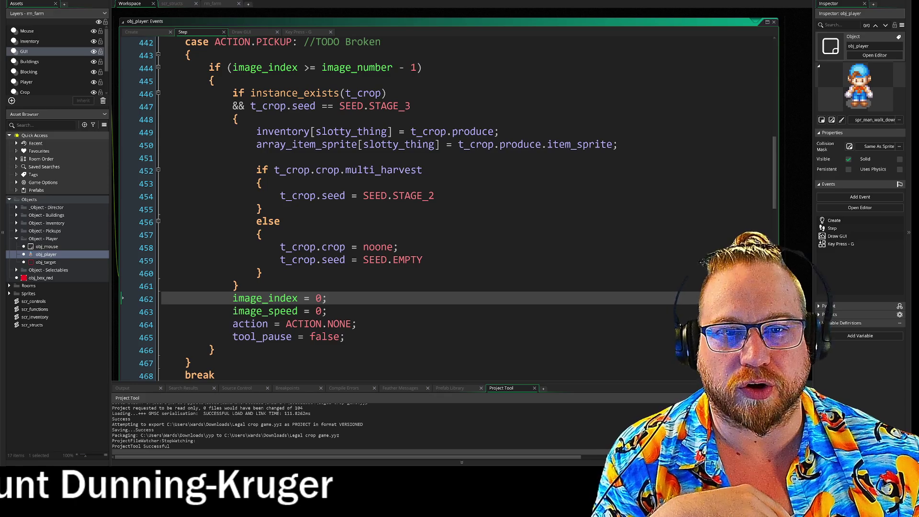
left_click_drag(209, 67, 422, 67)
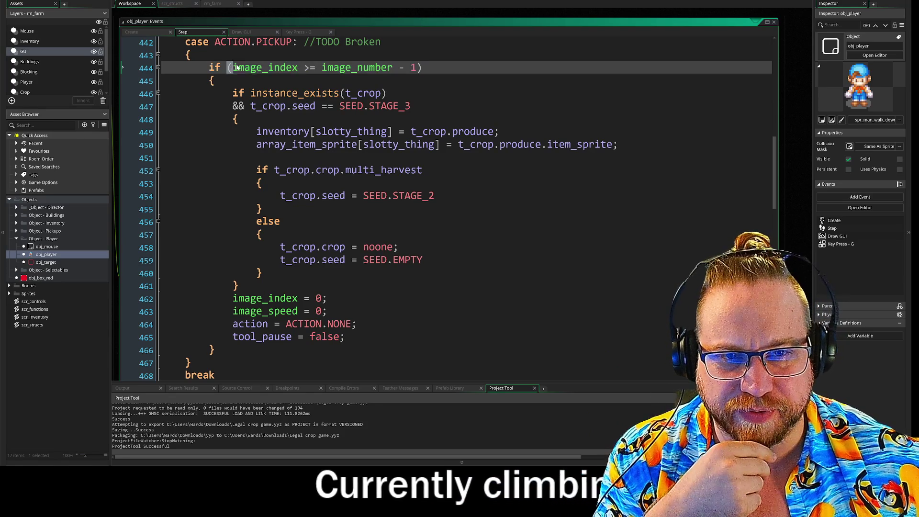
mouse_move(377, 68)
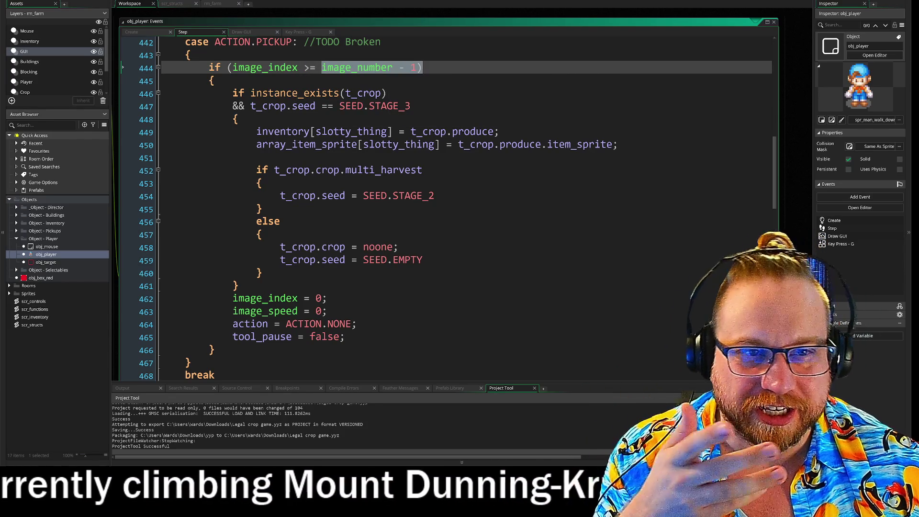
scroll(445, 206, "down", 4)
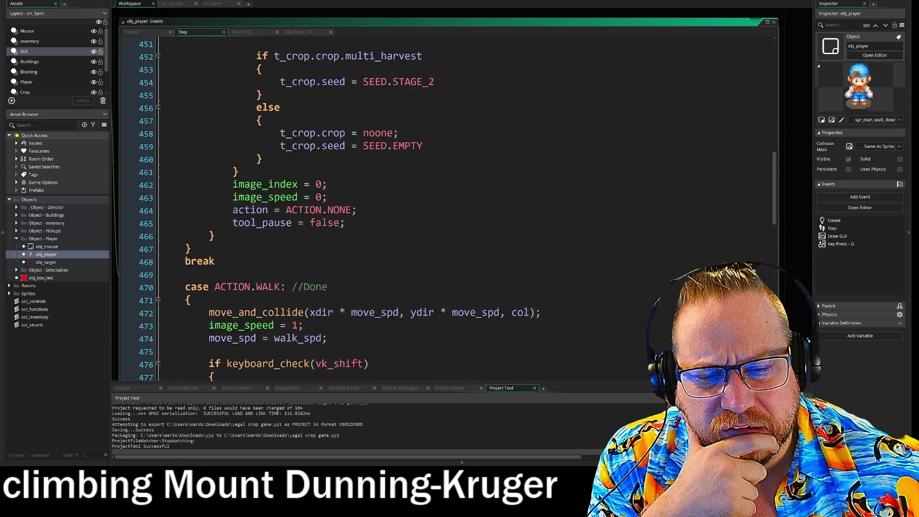
scroll(445, 205, "down", 4)
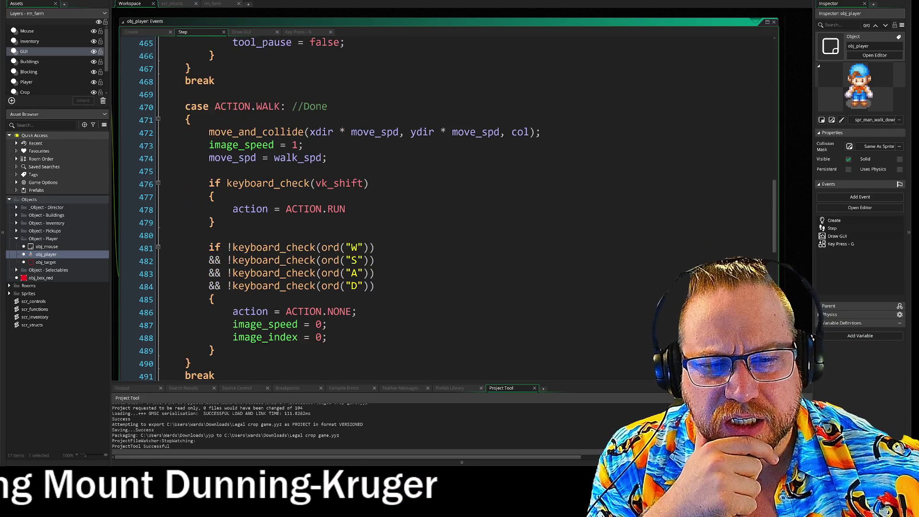
left_click(206, 97)
left_click_drag(215, 97, 327, 329)
left_click(615, 256)
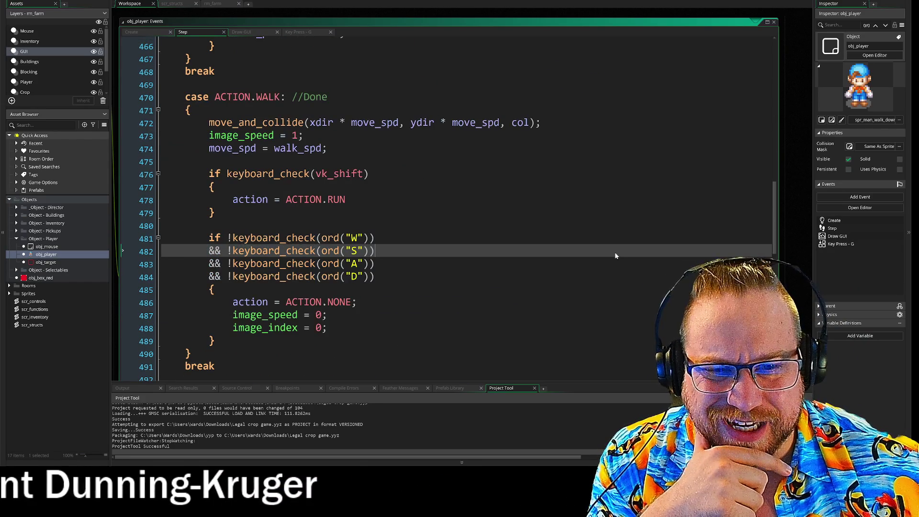
scroll(444, 205, "down", 8)
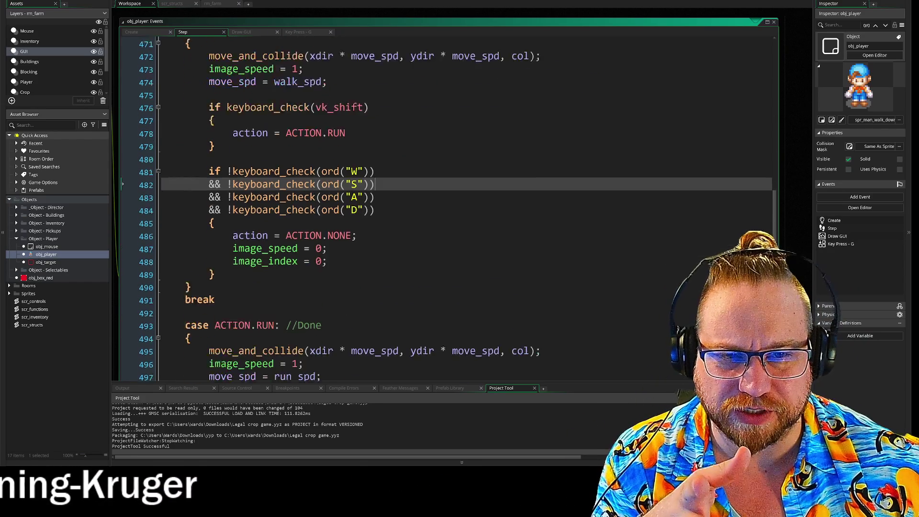
scroll(445, 206, "down", 3)
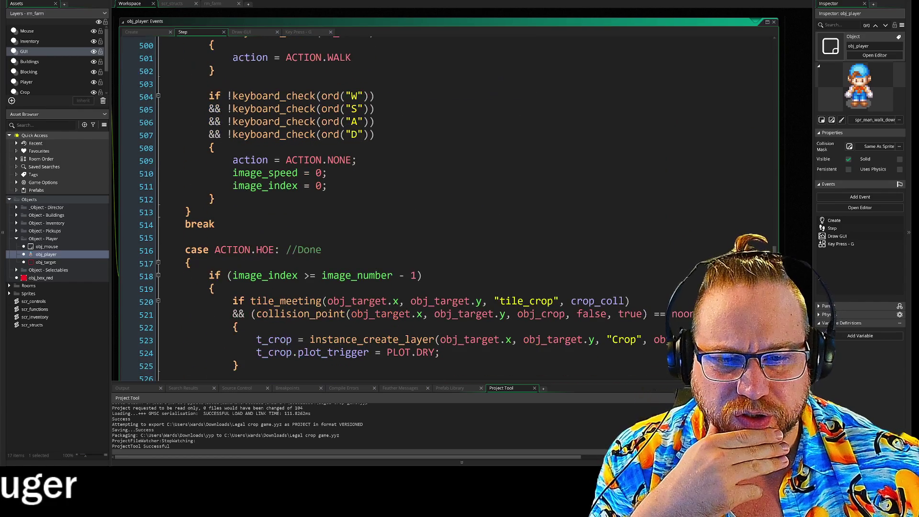
scroll(445, 206, "up", 6)
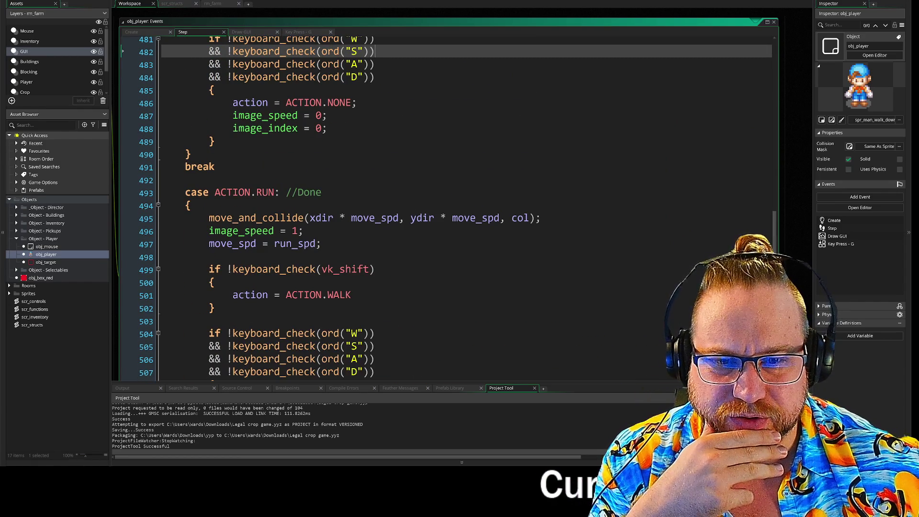
scroll(445, 205, "up", 5)
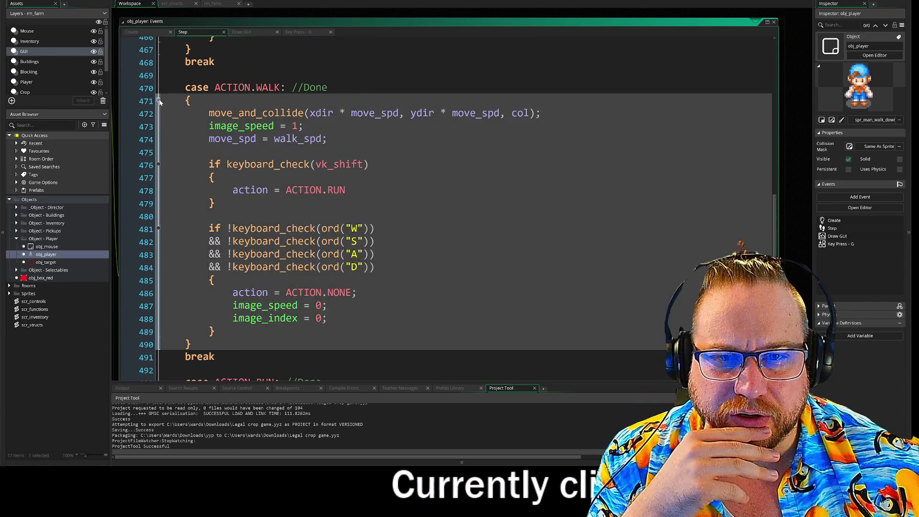
left_click(158, 100)
scroll(431, 215, "up", 4)
scroll(444, 206, "up", 12)
scroll(445, 191, "up", 6)
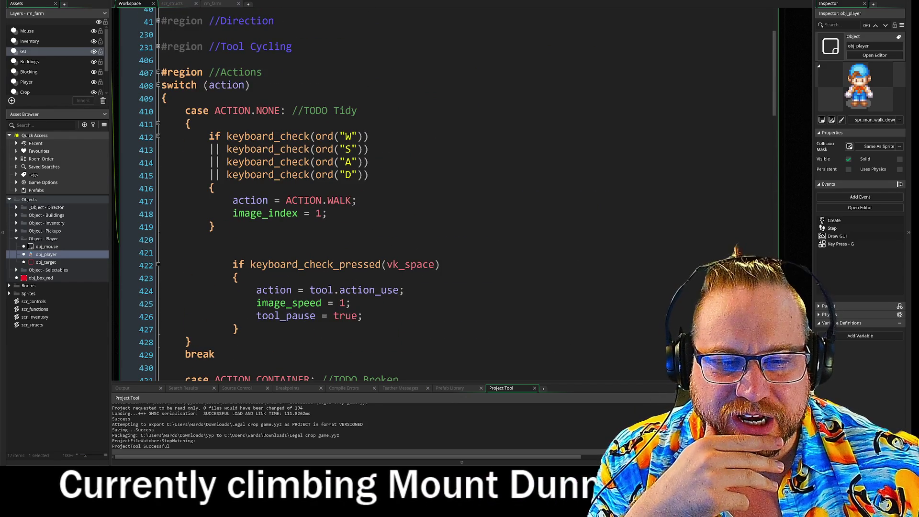
scroll(445, 192, "down", 2)
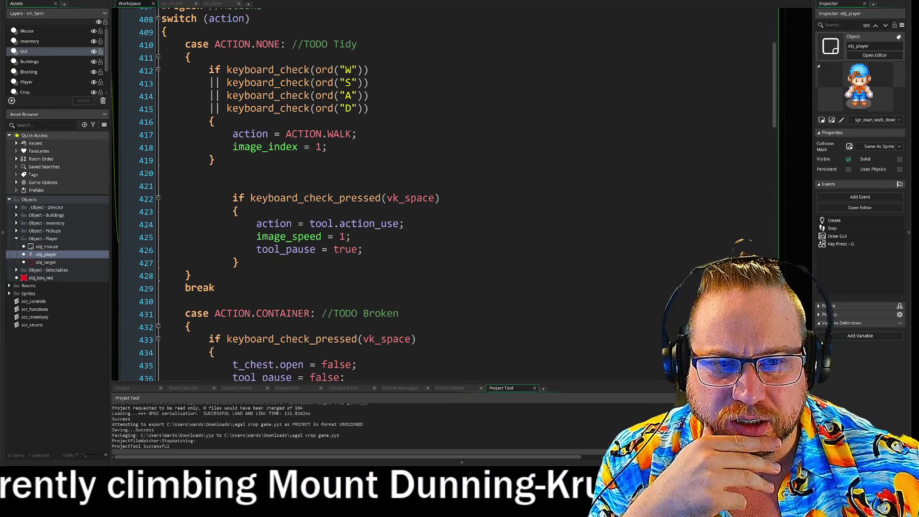
scroll(445, 191, "down", 3)
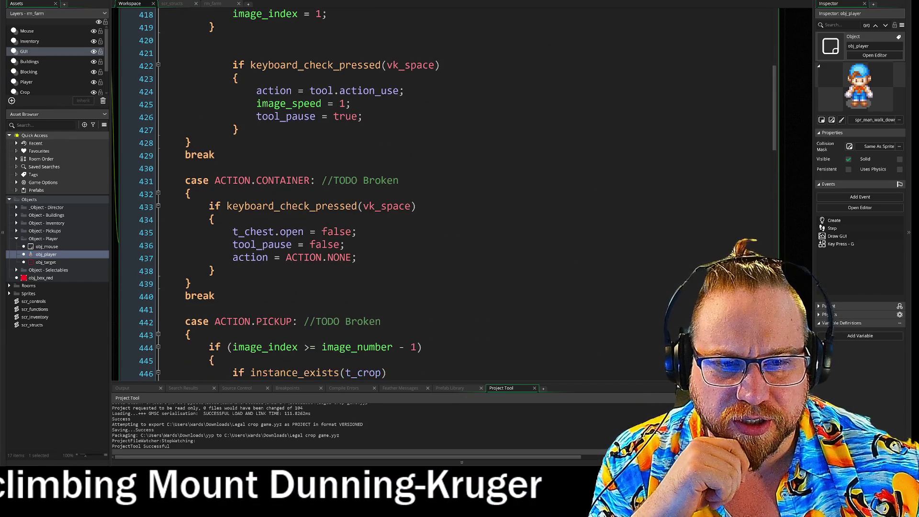
left_click_drag(218, 295, 163, 180)
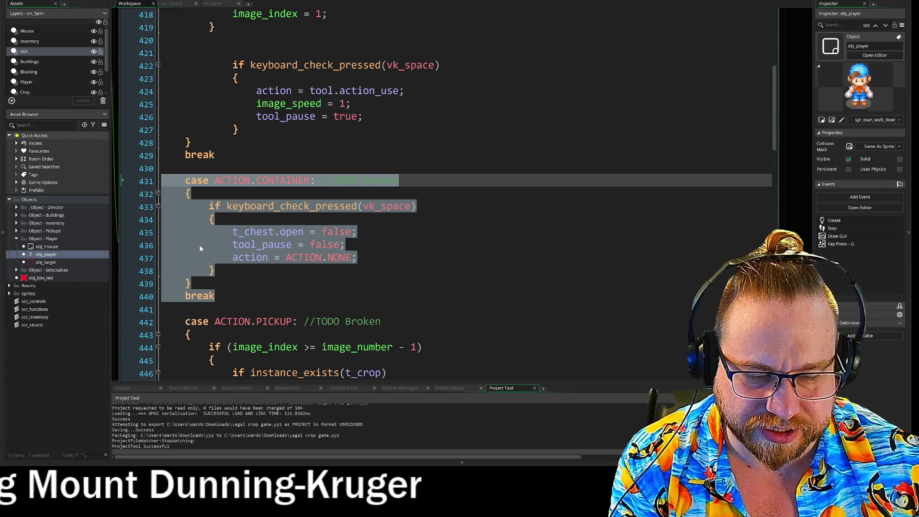
key("Delete")
key("BackSpace")
key("BackSpace")
scroll(445, 191, "down", 2)
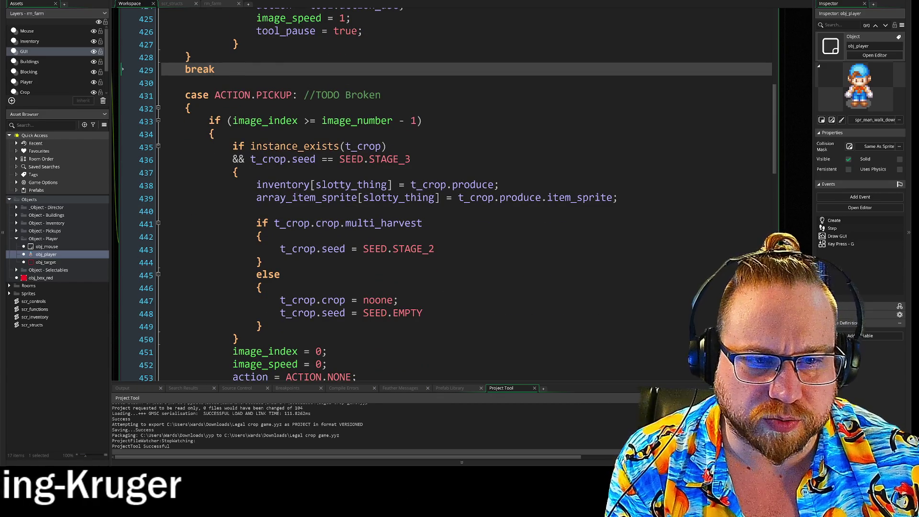
left_click_drag(185, 95, 261, 325)
left_click(327, 348)
scroll(445, 191, "up", 8)
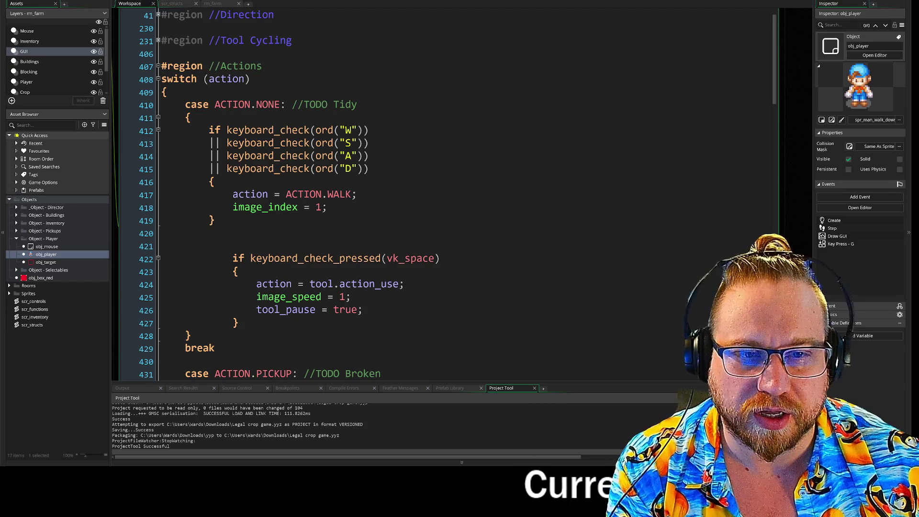
scroll(445, 192, "down", 6)
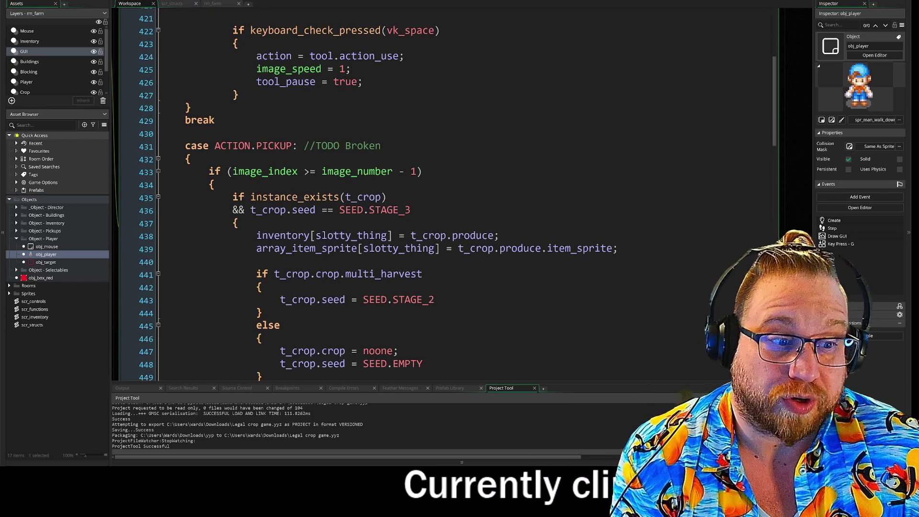
scroll(445, 191, "down", 1)
mouse_move(191, 121)
left_mouse_down()
mouse_move(296, 158)
mouse_move(423, 325)
left_mouse_up()
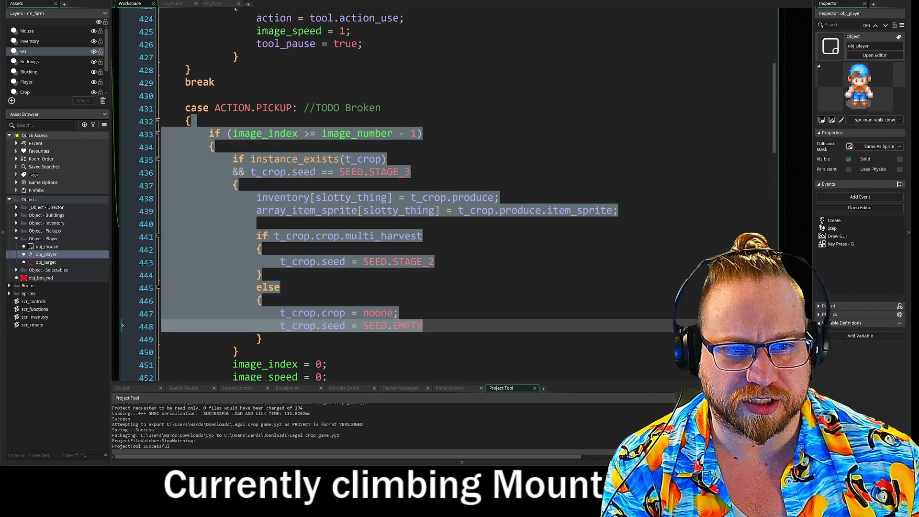
left_click(479, 275)
scroll(479, 275, "down", 4)
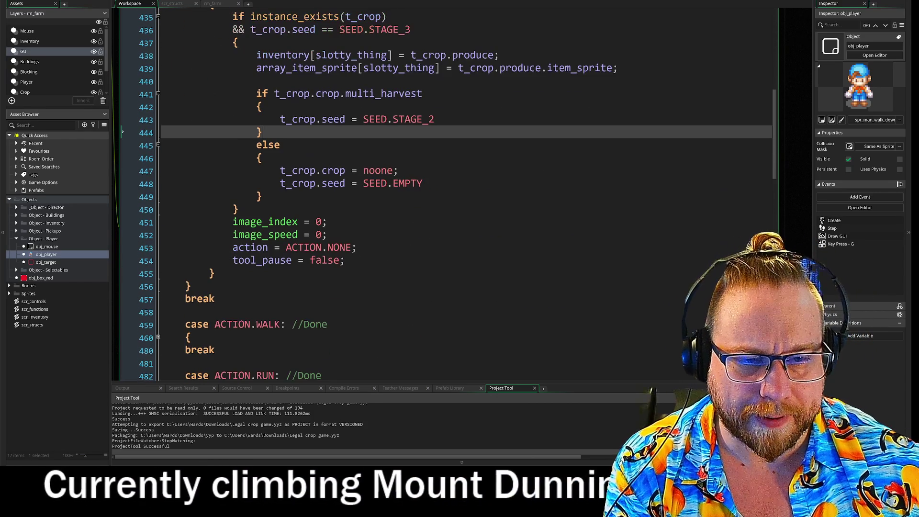
left_click_drag(232, 221, 344, 260)
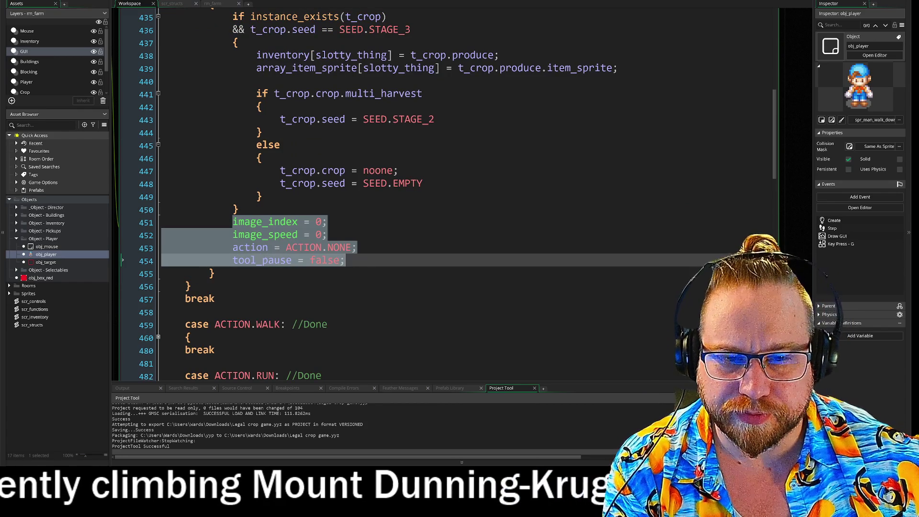
left_click(344, 260)
left_click_drag(208, 222, 327, 234)
left_click(356, 247)
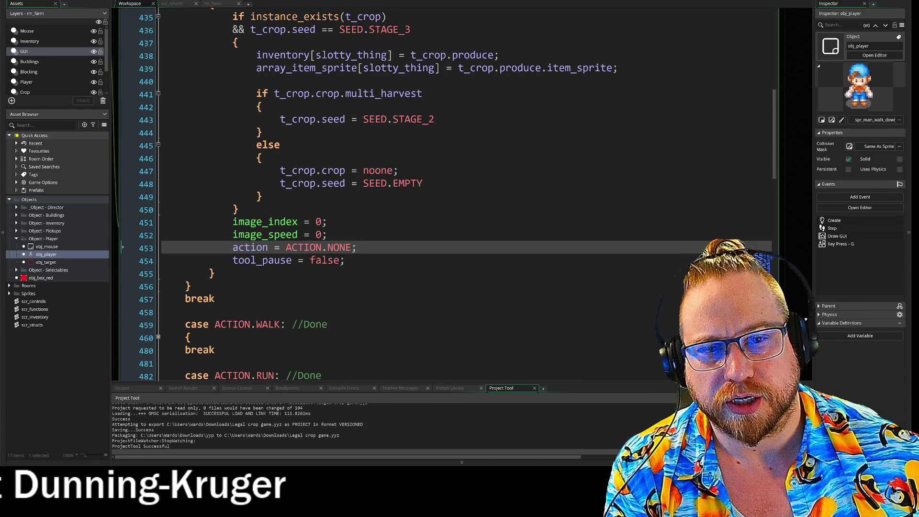
scroll(431, 201, "down", 4)
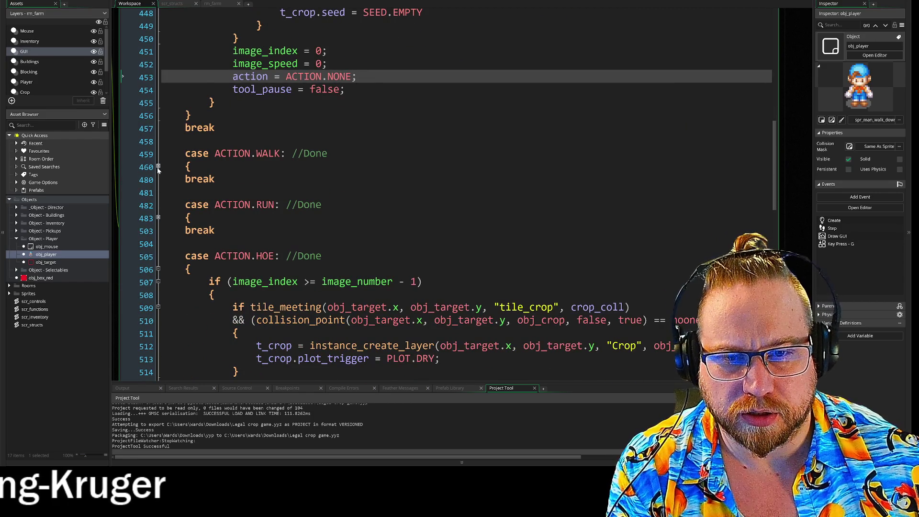
Peek into the WALK case, refold it, and scroll through the following action cases.
left_click(158, 166)
left_click(158, 167)
scroll(158, 166, "down", 3)
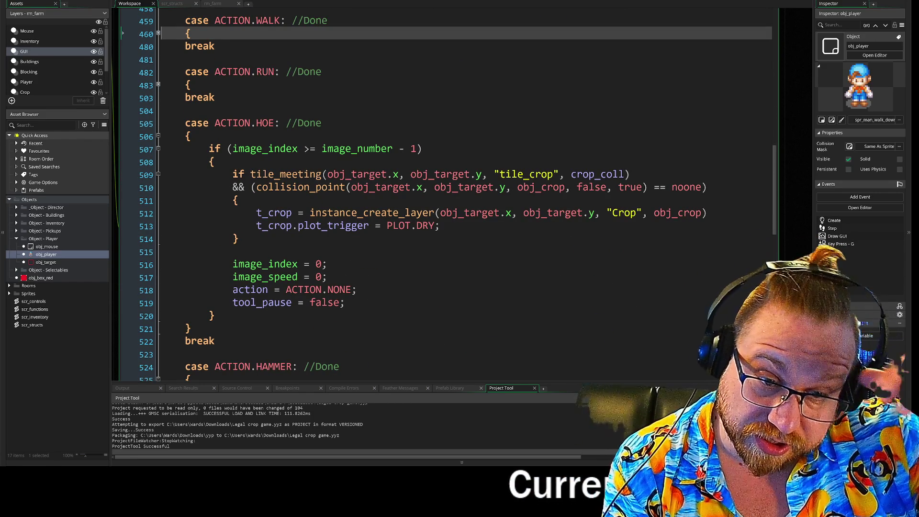
scroll(476, 192, "down", 1)
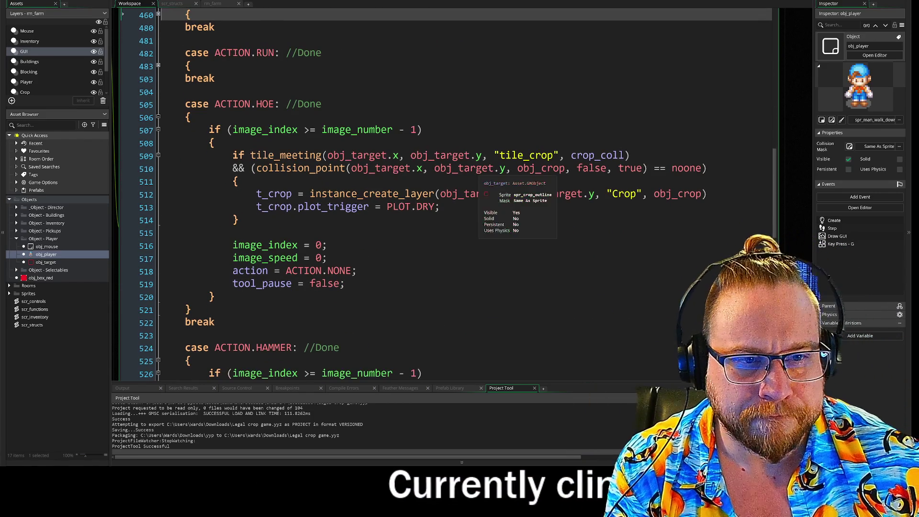
scroll(430, 201, "up", 3)
scroll(431, 201, "down", 6)
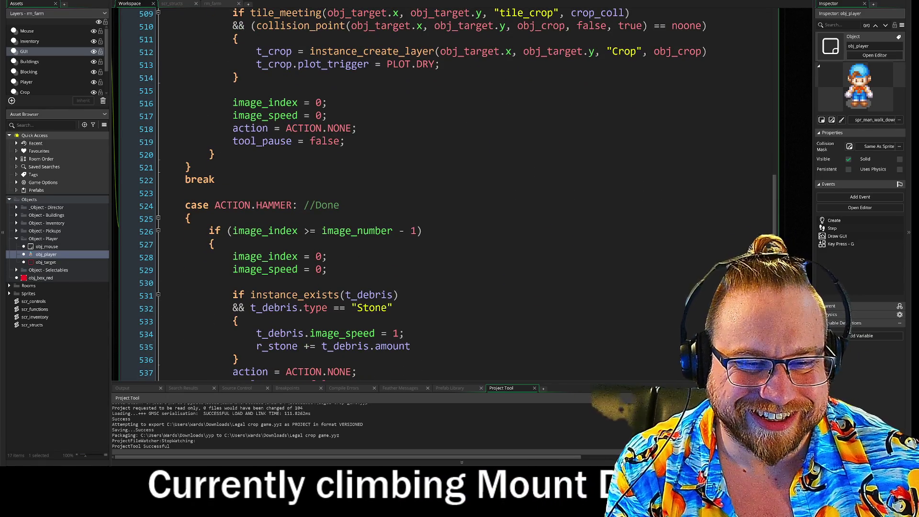
scroll(430, 201, "up", 2)
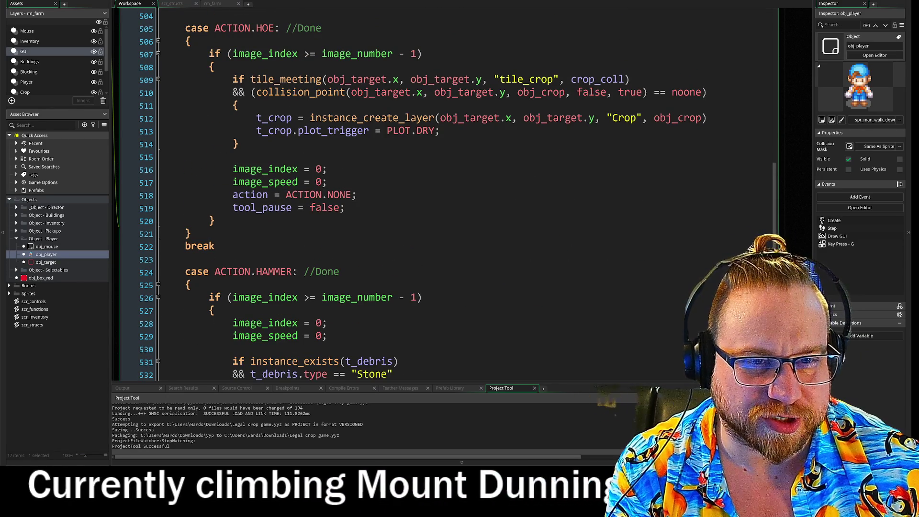
scroll(431, 201, "down", 2)
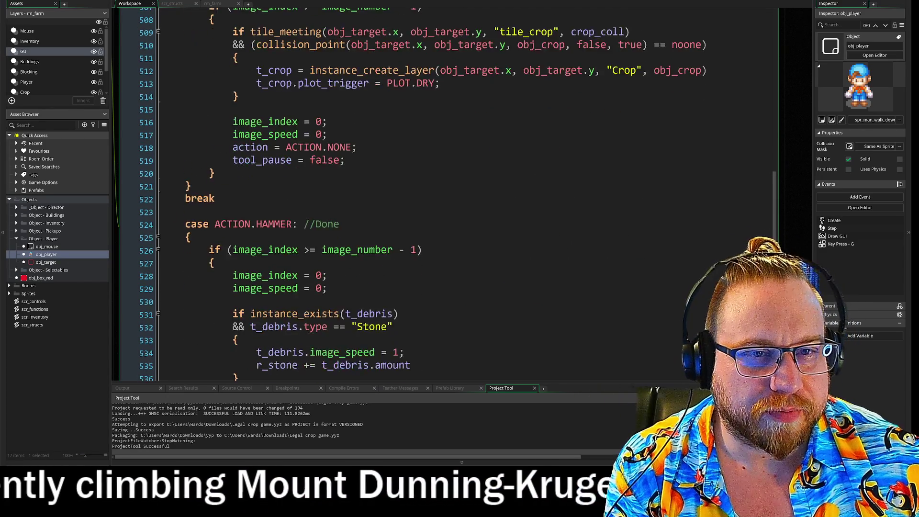
scroll(122, 184, "up", 2)
Inspect the HOE case's tile_meeting checks on lines 509–510 and the HAMMER case (lines 524–538).
left_click(122, 184)
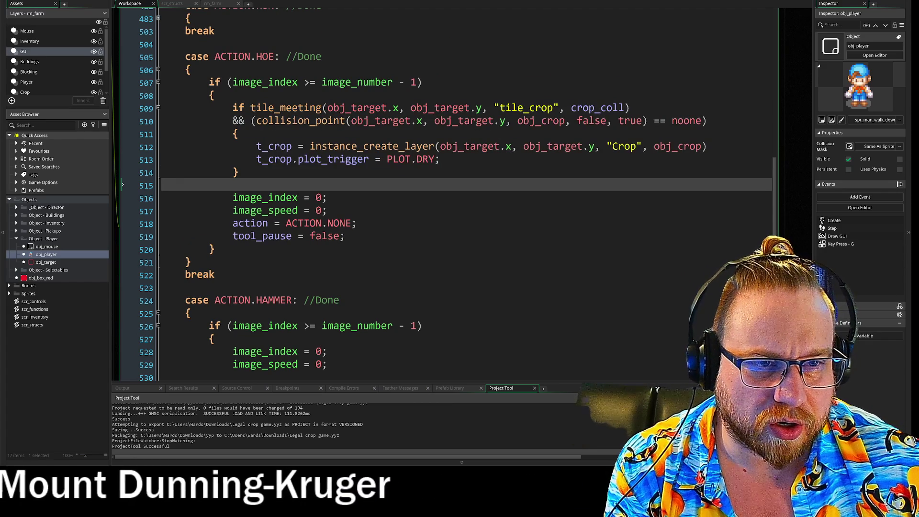
scroll(431, 201, "down", 8)
scroll(430, 201, "up", 4)
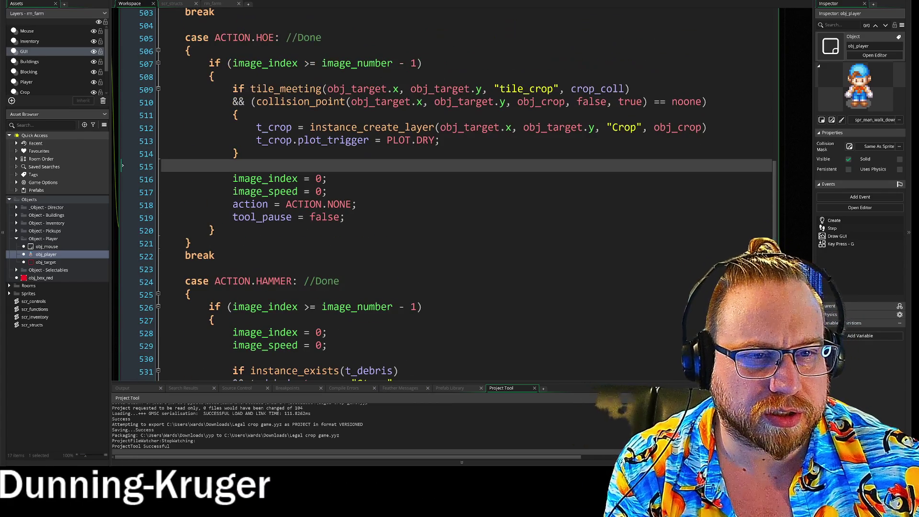
left_click(122, 89)
left_click(122, 102)
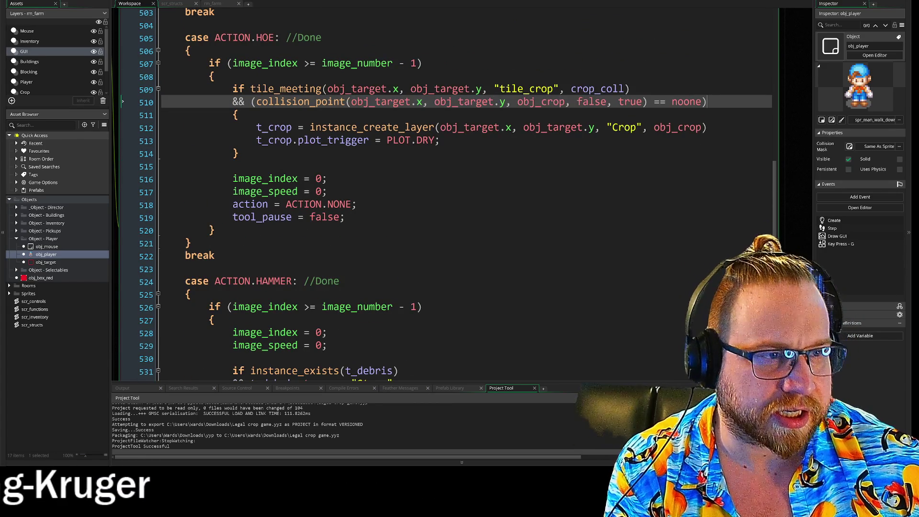
scroll(430, 201, "down", 5)
left_click_drag(122, 101, 122, 280)
left_click(122, 280)
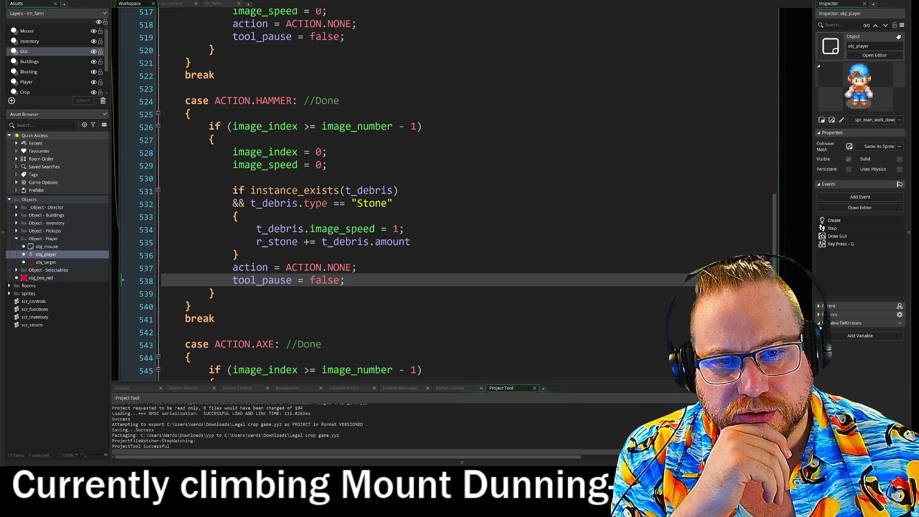
Scroll past the AXE and SCYTHE cases and fold the WATERING case body.
scroll(445, 191, "down", 4)
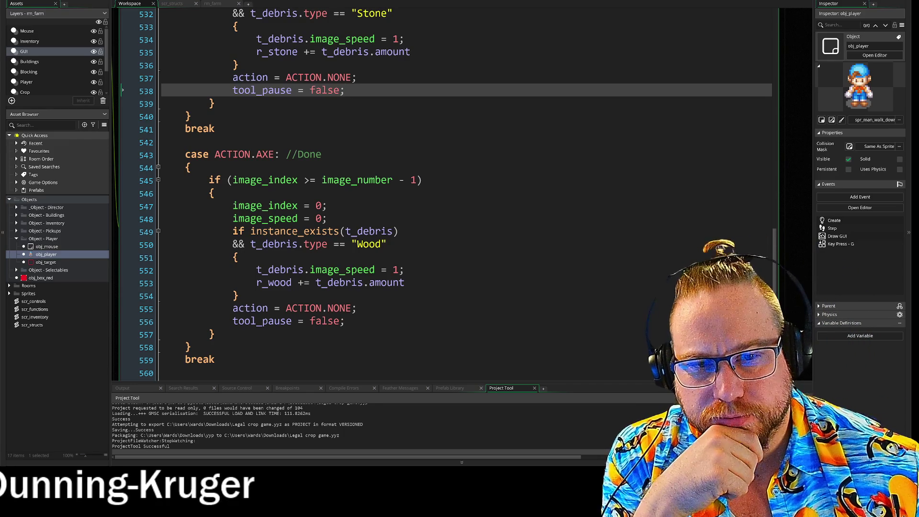
scroll(454, 191, "down", 2)
scroll(455, 192, "up", 6)
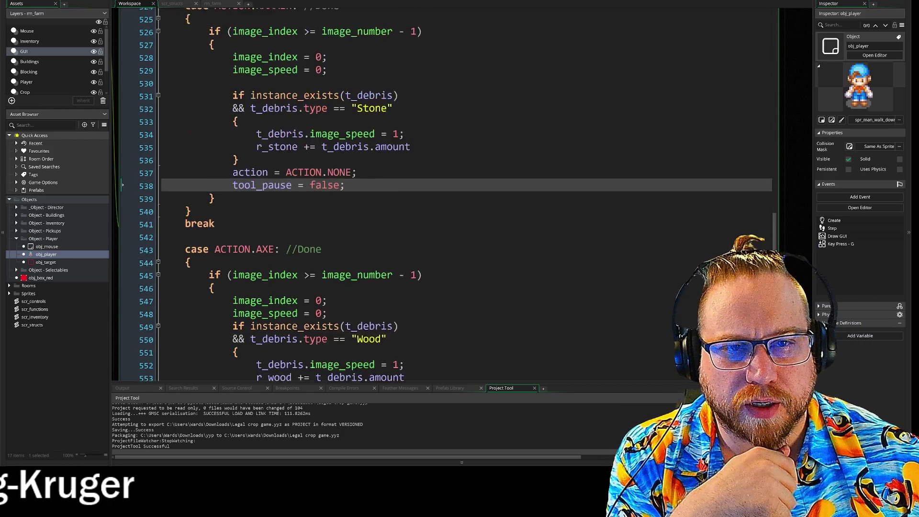
scroll(455, 191, "down", 5)
scroll(455, 191, "up", 7)
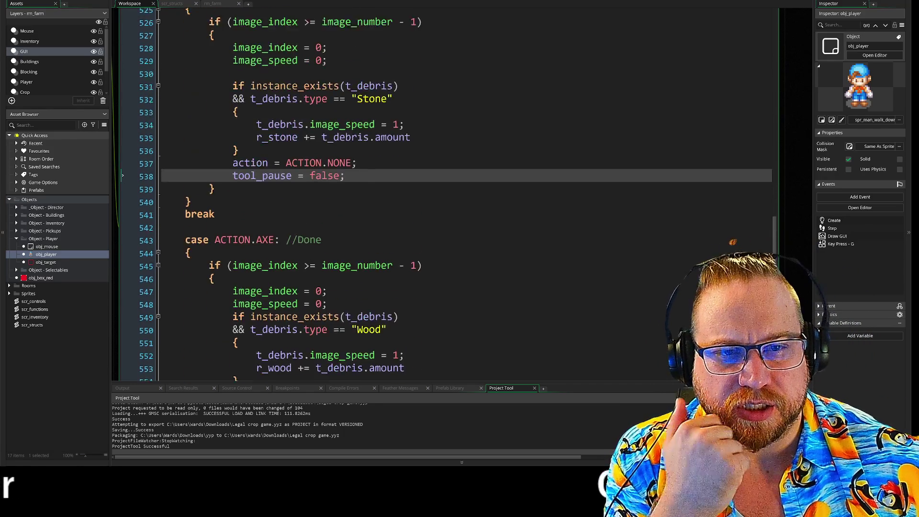
scroll(455, 192, "up", 4)
scroll(454, 191, "down", 2)
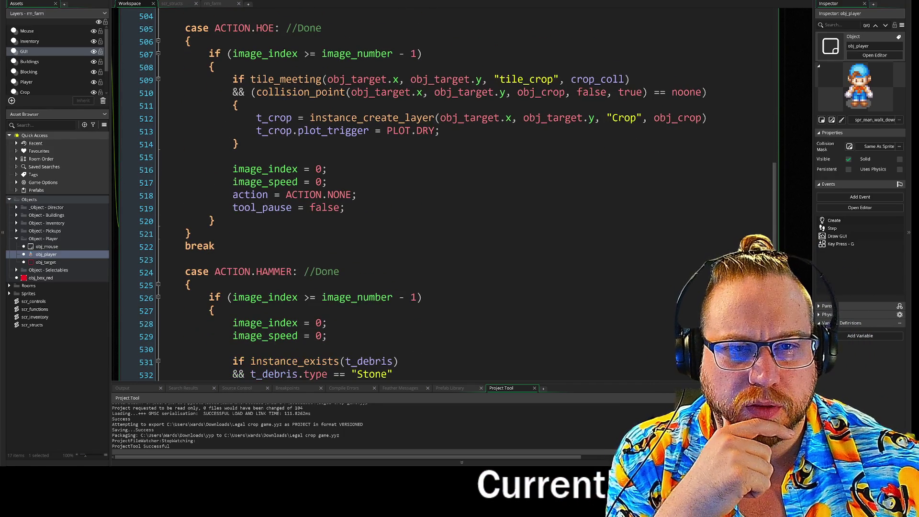
scroll(455, 191, "down", 14)
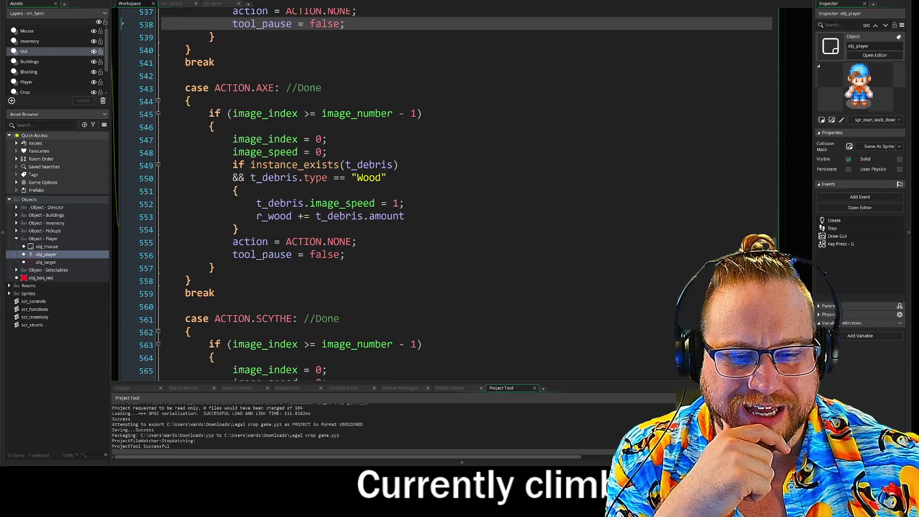
scroll(455, 192, "down", 5)
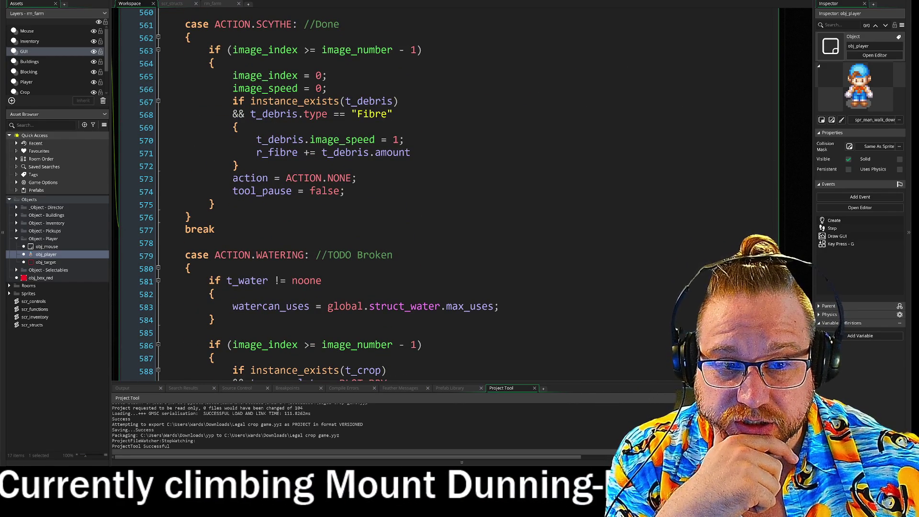
scroll(455, 191, "down", 2)
scroll(160, 81, "down", 3)
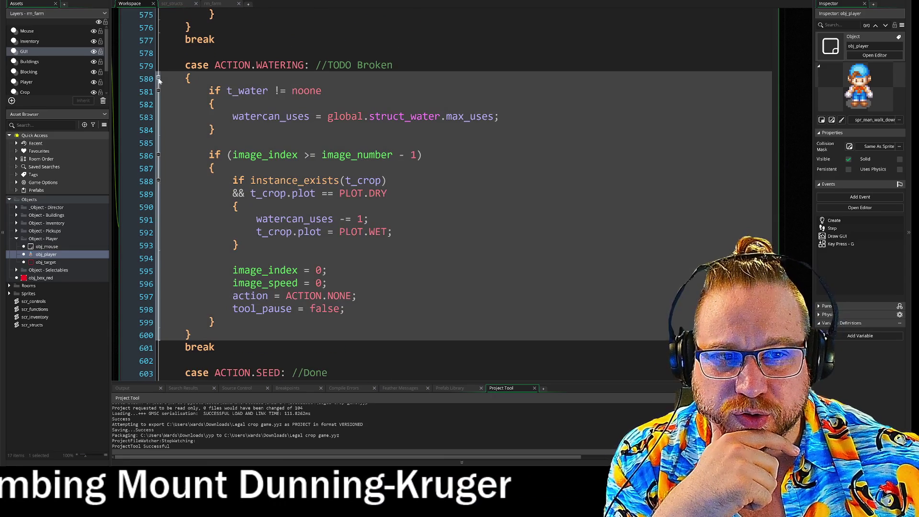
left_click(158, 78)
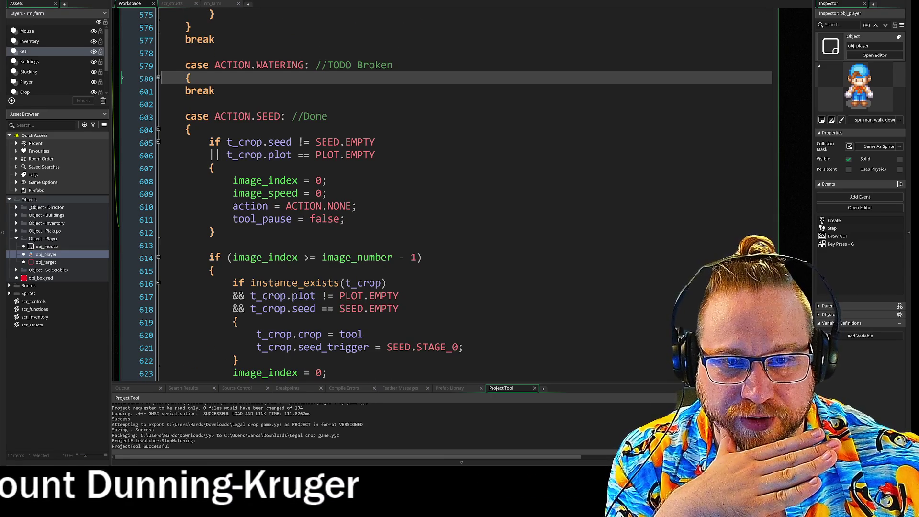
Review lines 614–618 of the ACTION.SEED case below it.
scroll(158, 79, "down", 1)
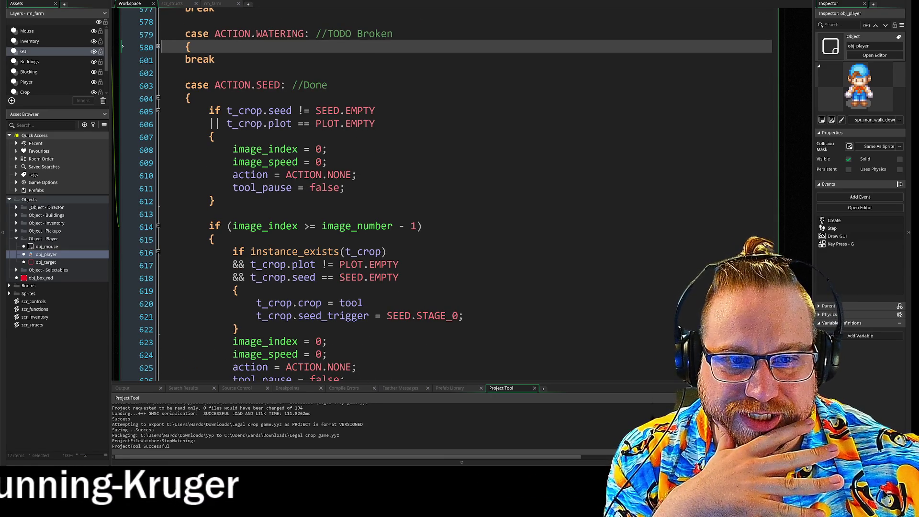
left_click(421, 226)
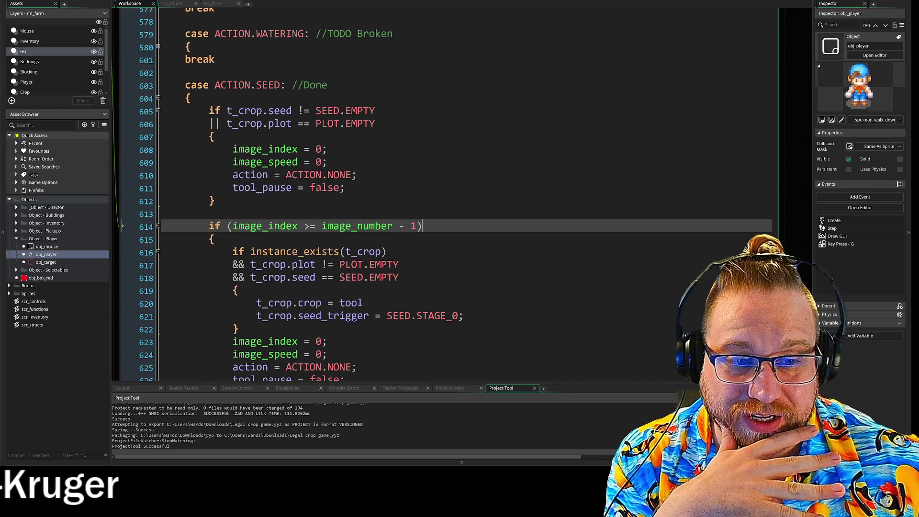
left_click(398, 278)
scroll(430, 215, "down", 5)
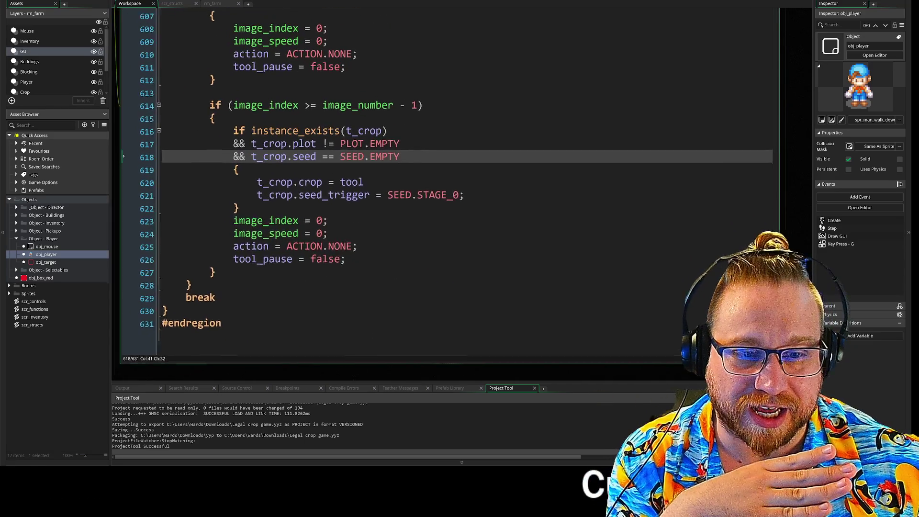
left_click(449, 112)
scroll(454, 191, "up", 3)
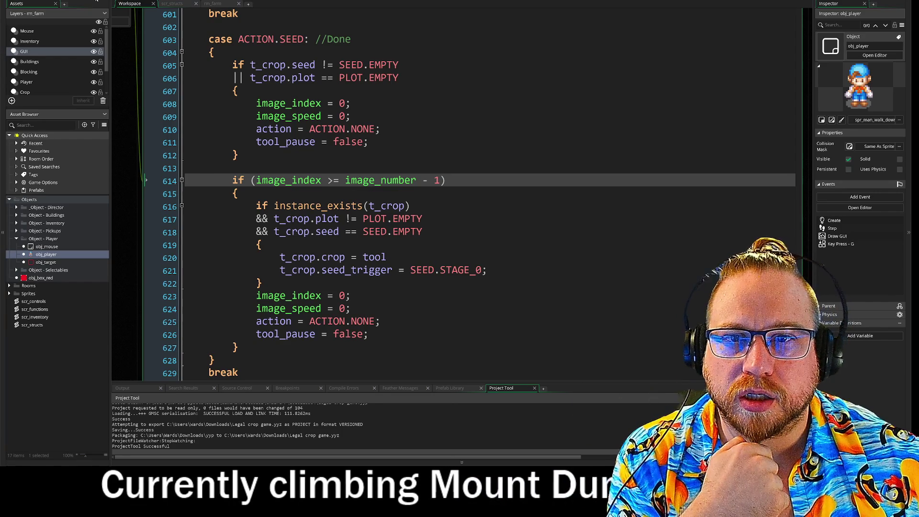
Run the game with F5 and toggle the in-game inventory open and closed.
key("F5")
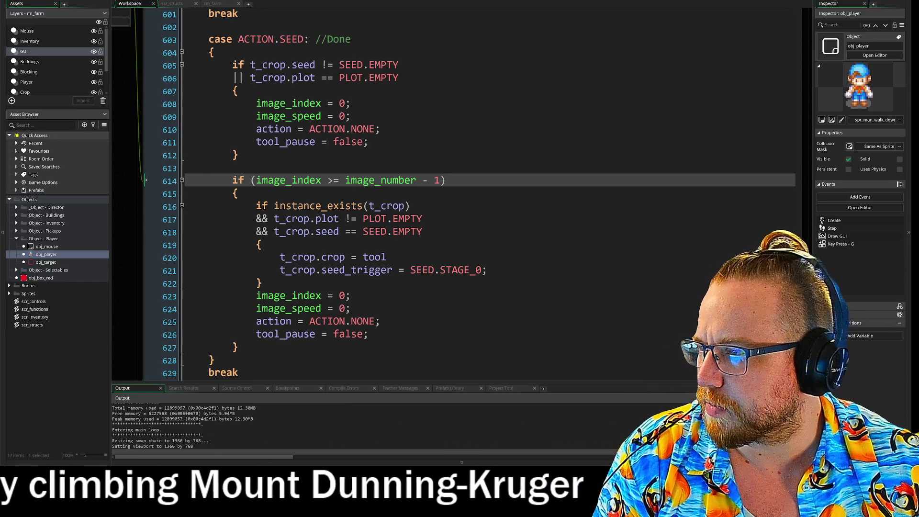
key("i")
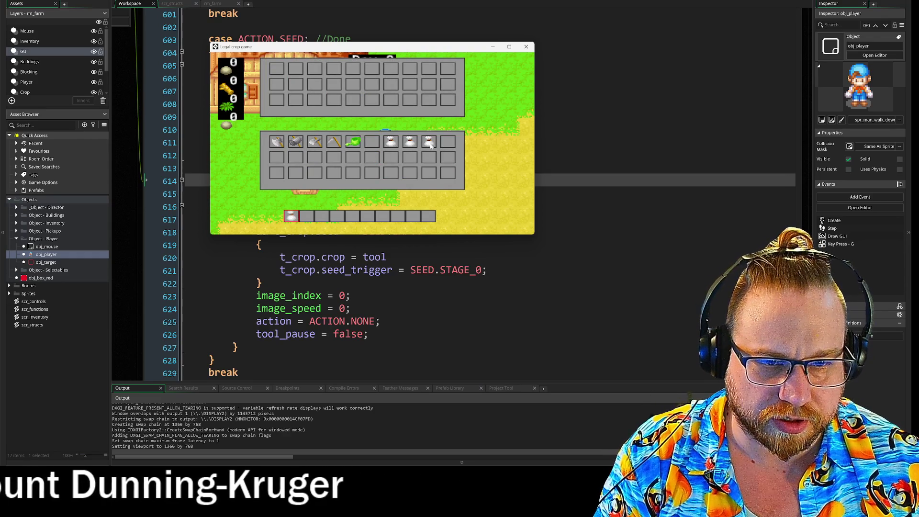
key("i")
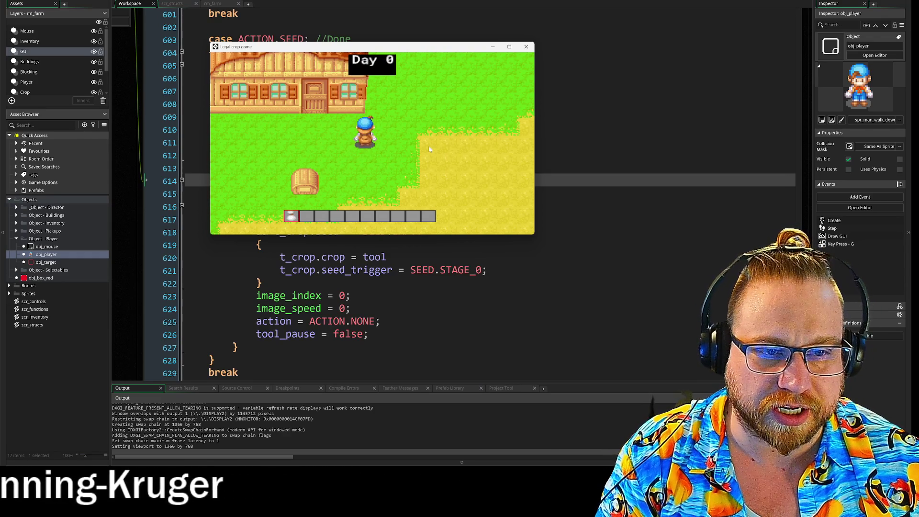
Use the tool on the farm, abort the resulting Code Error, and go to line 605's seed check.
left_click(429, 149)
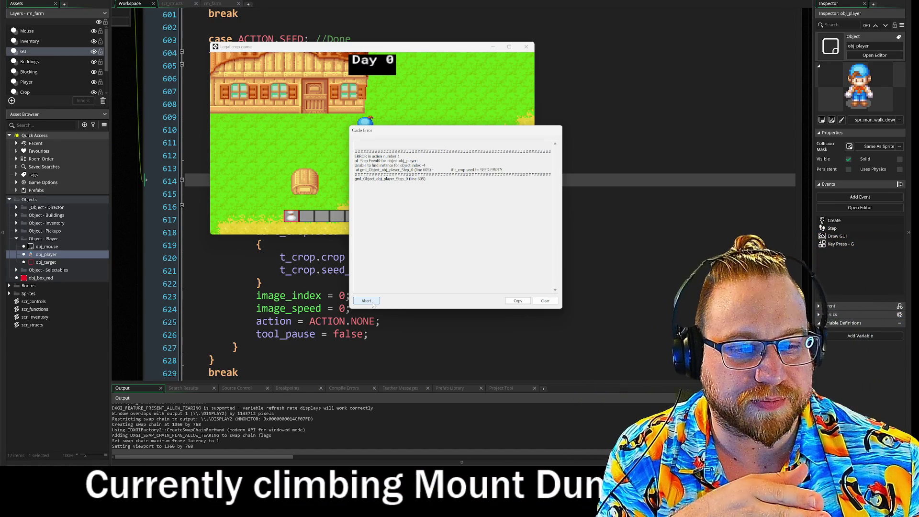
left_click(372, 303)
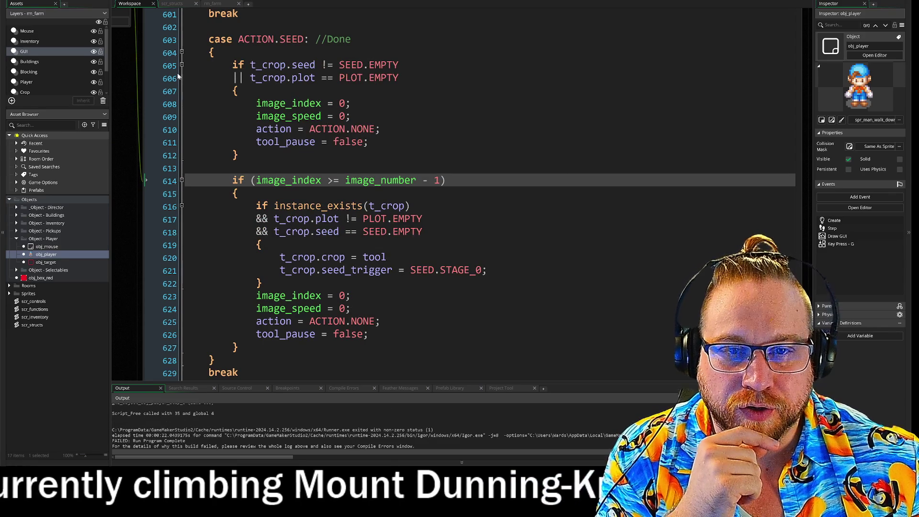
left_click(187, 65)
left_click_drag(232, 65, 303, 65)
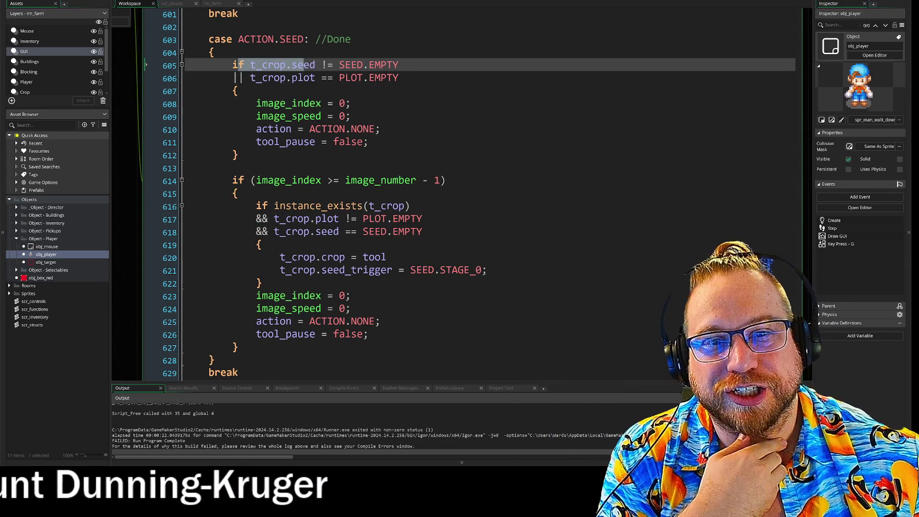
key("shift+Down")
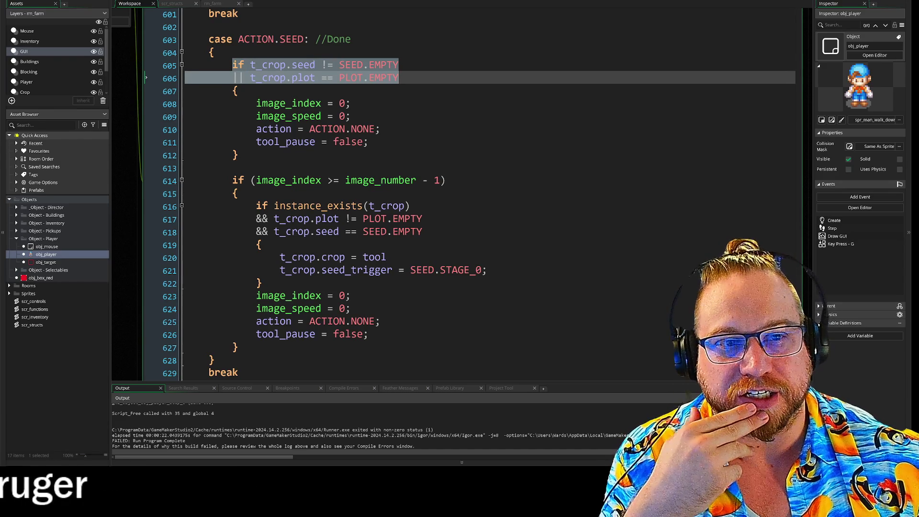
scroll(459, 191, "down", 2)
scroll(459, 192, "up", 2)
key("Down")
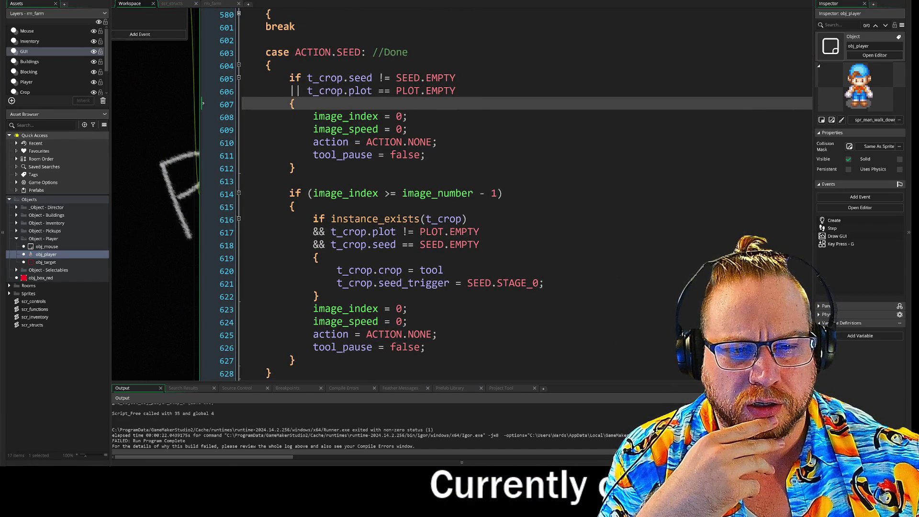
left_click_drag(289, 193, 502, 193)
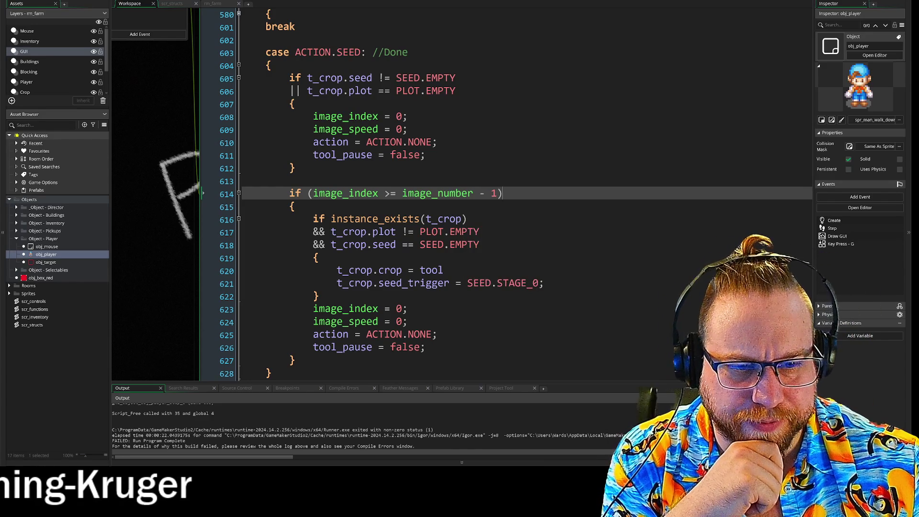
scroll(233, 136, "up", 4)
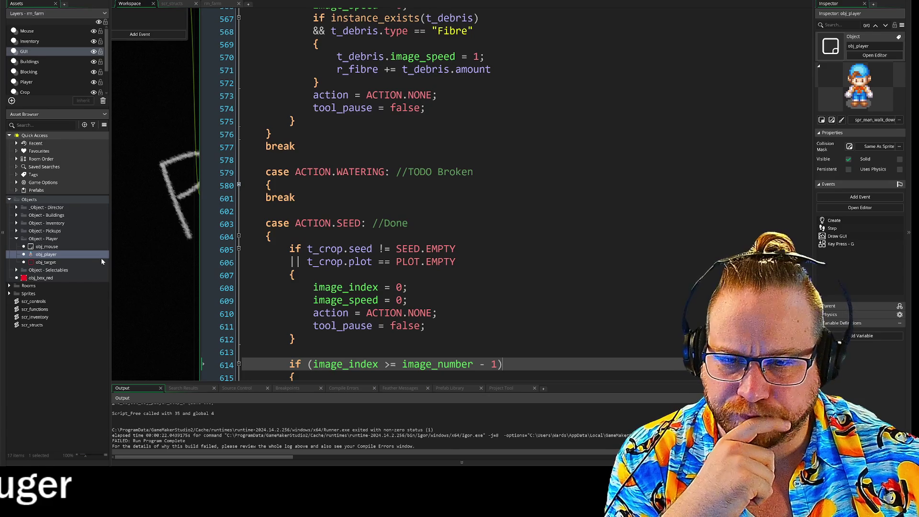
double_click(34, 309)
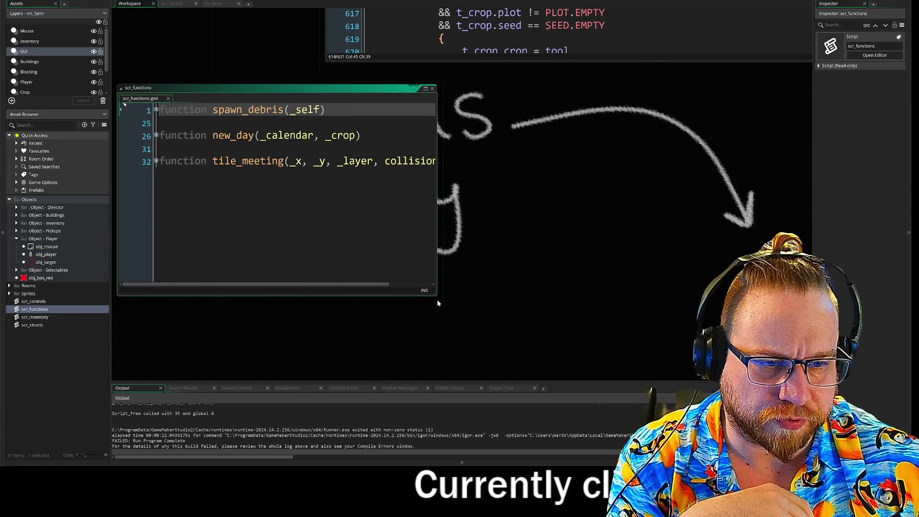
Enlarge the scr_functions editor and type 'function' on a new line after tile_meeting.
left_click_drag(438, 303, 682, 354)
left_click(479, 161)
key("Return")
key("Return")
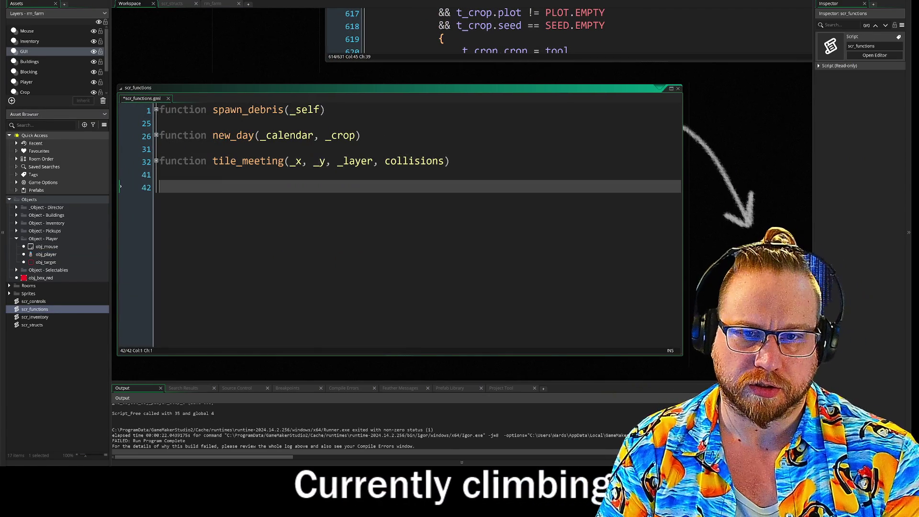
type("funt")
key("BackSpace")
type("ction")
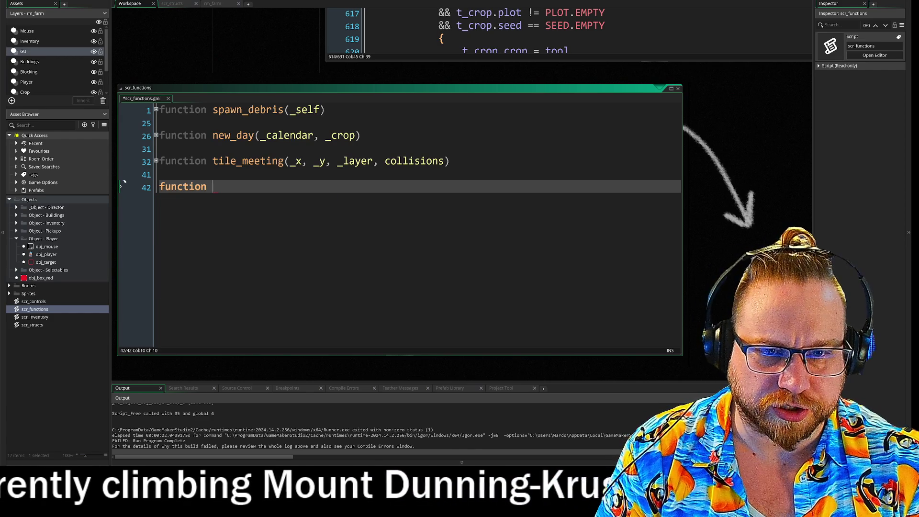
key("shift+Left")
key("shift+Left")
key("shift+Left")
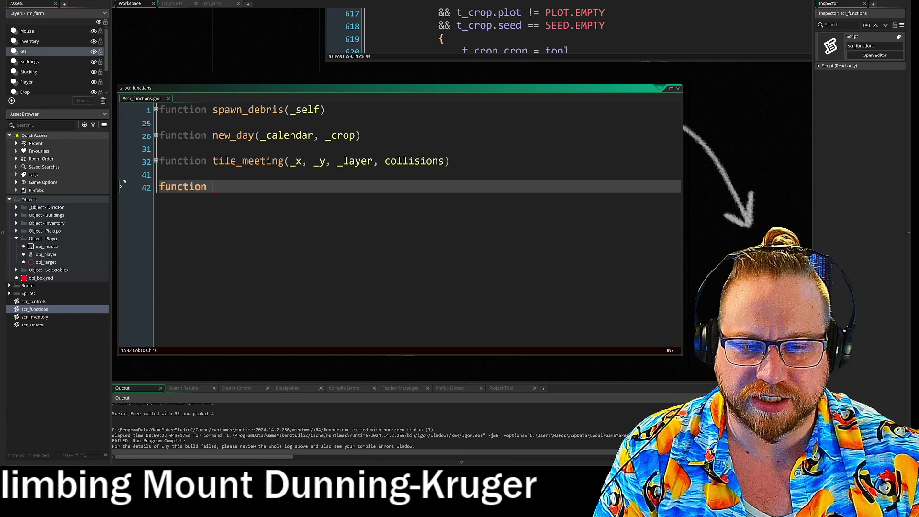
Glance at the obj_player Step code, bring scr_functions back, and type the name 'use_tool'.
left_click(256, 41)
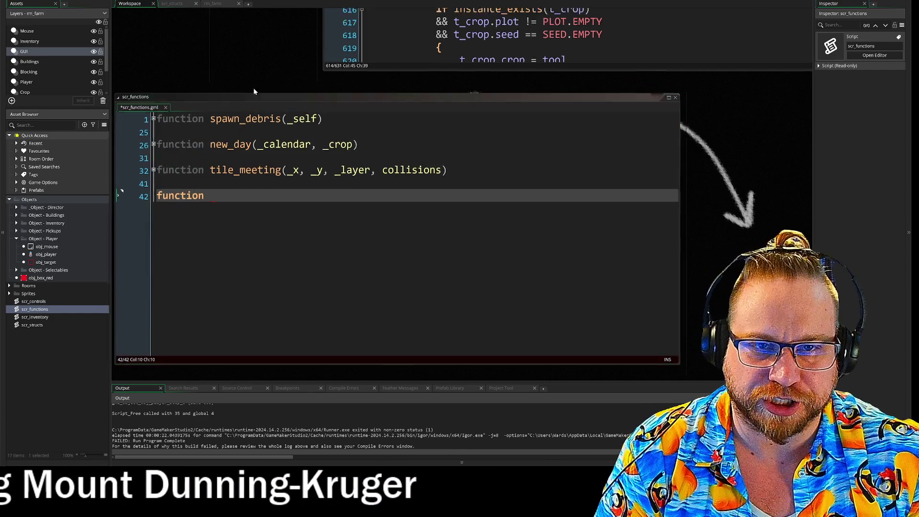
scroll(272, 90, "up", 5)
scroll(271, 90, "up", 4)
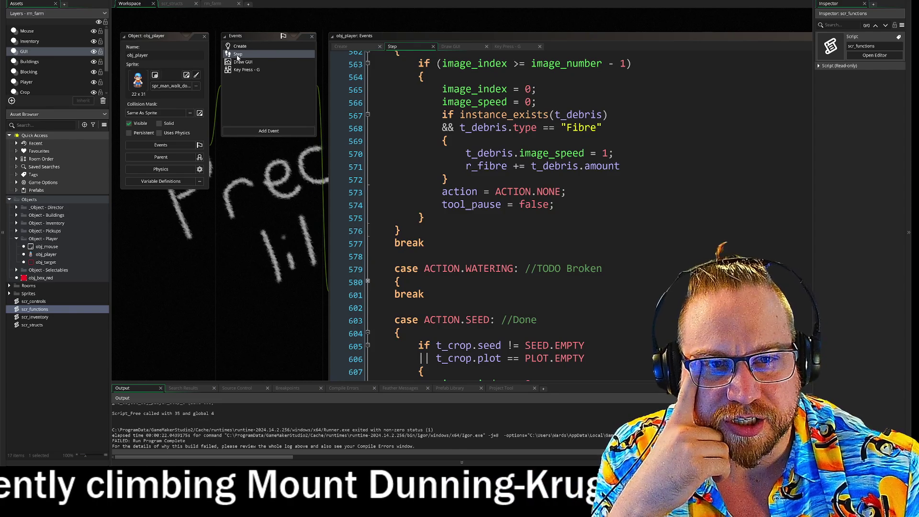
left_click(423, 218)
scroll(311, 333, "down", 10)
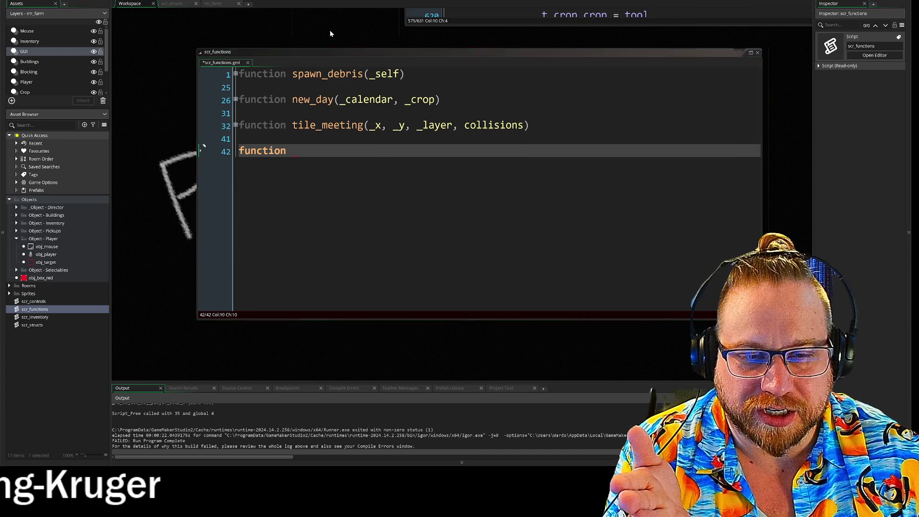
left_click_drag(334, 28, 308, 116)
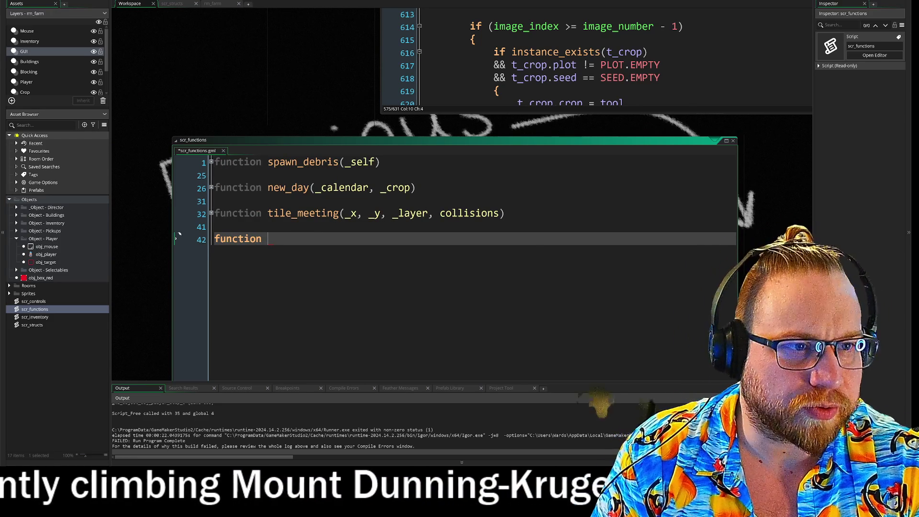
type("us")
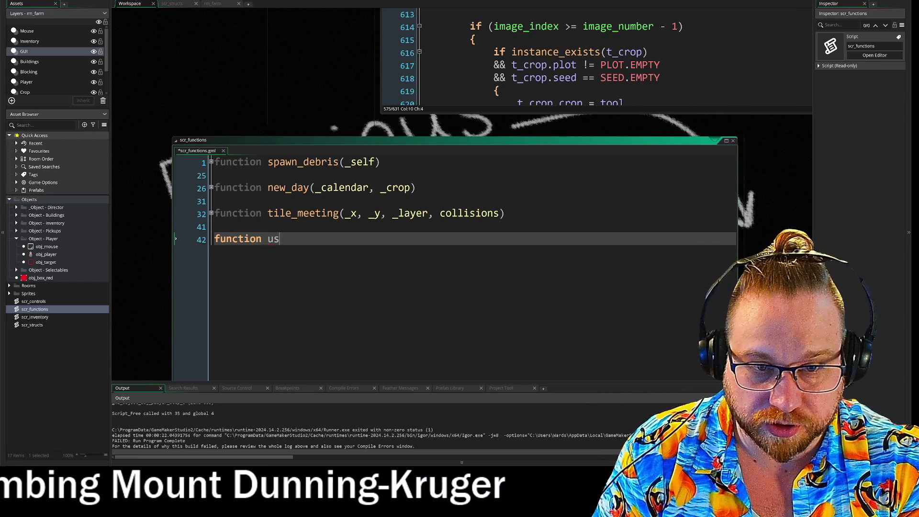
type("e_tool(")
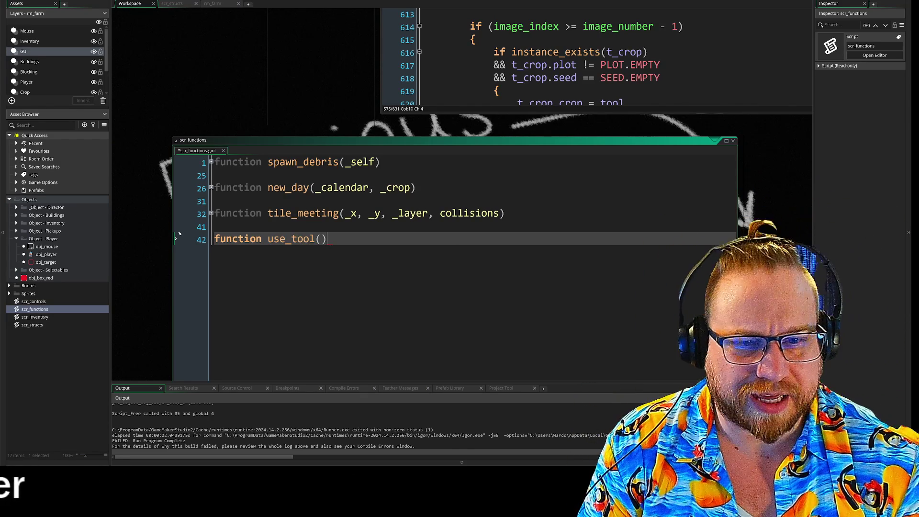
Put an opening '{' on the line below the use_tool() declaration to start its body.
key("Return")
type("{")
key("Return")
key("Return")
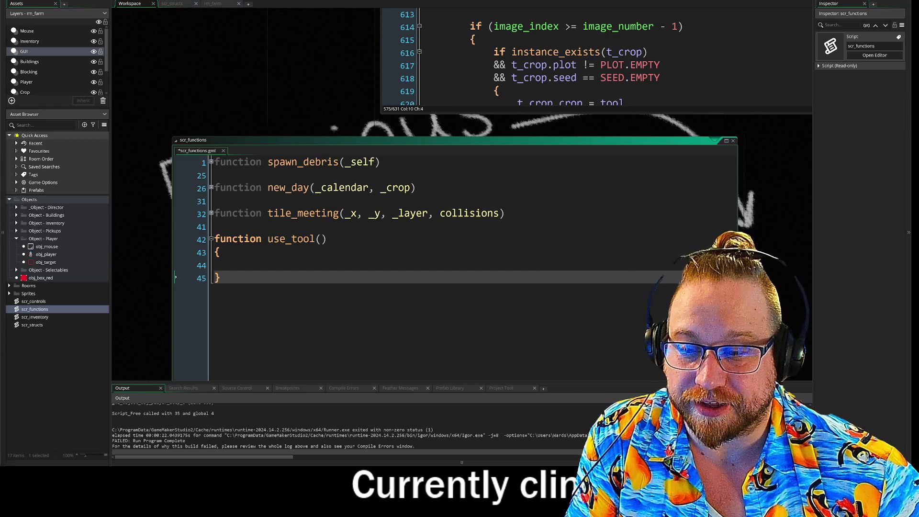
key("Up")
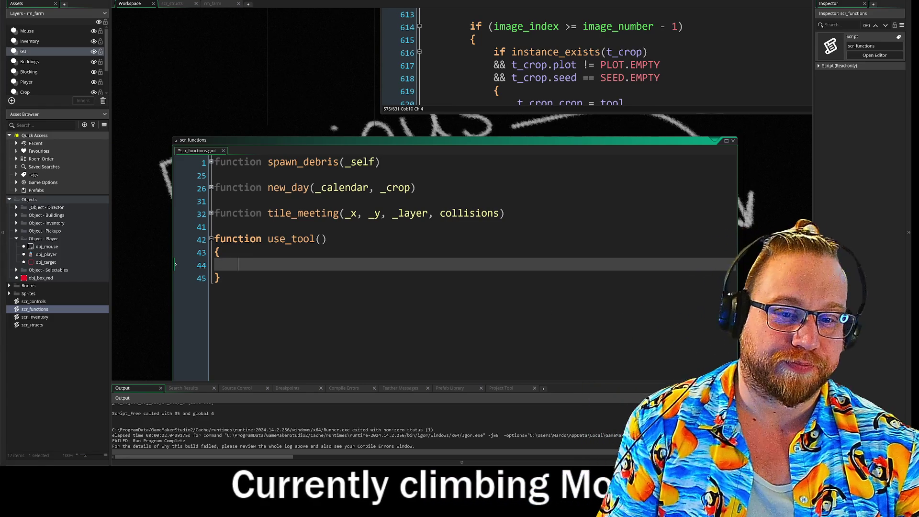
Add another blank line inside use_tool(), rearrange the code windows, and open scr_structs.
key("Return")
key("Return")
key("Up")
key("Up")
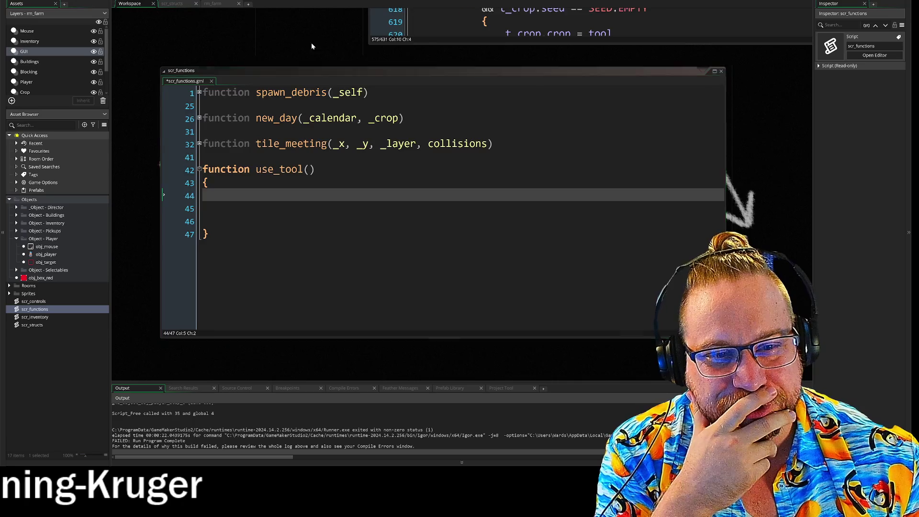
left_click_drag(311, 28, 331, 186)
mouse_move(352, 56)
left_mouse_down()
mouse_move(326, 238)
mouse_move(385, 286)
mouse_move(331, 193)
mouse_move(349, 93)
left_mouse_up()
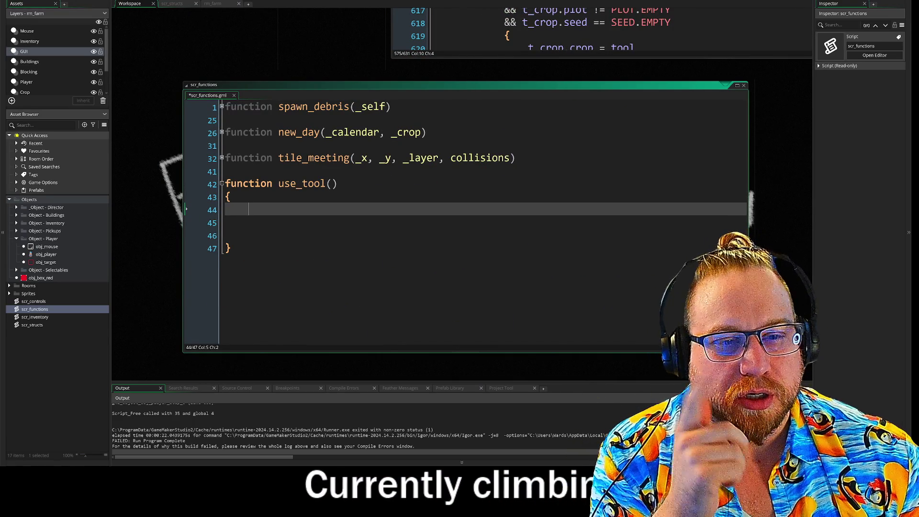
double_click(32, 325)
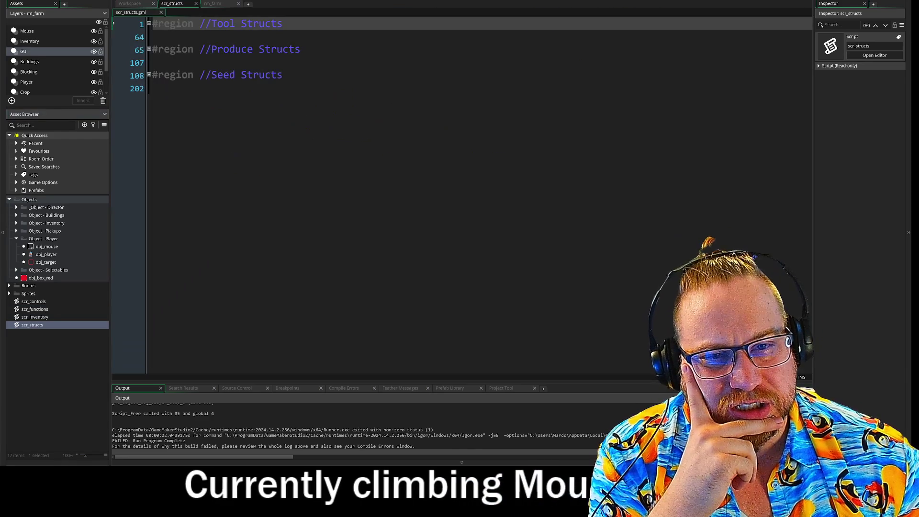
left_click(149, 24)
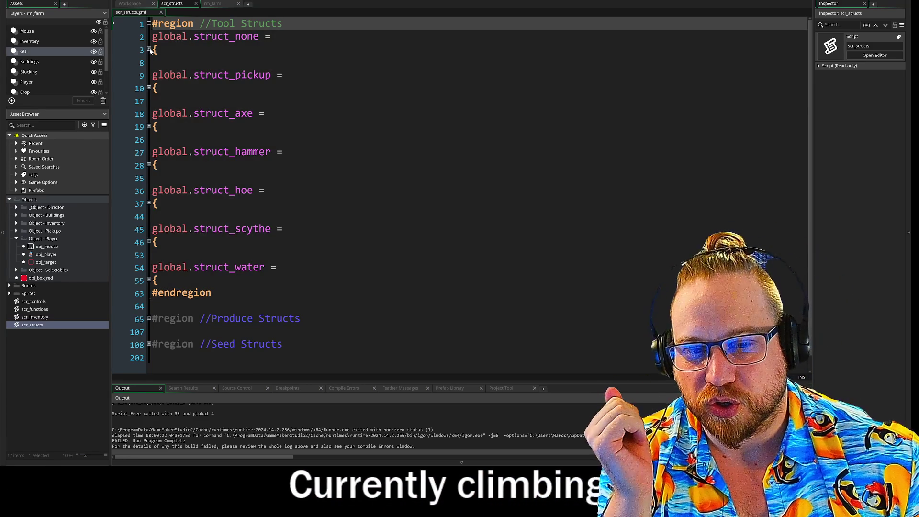
left_click(149, 49)
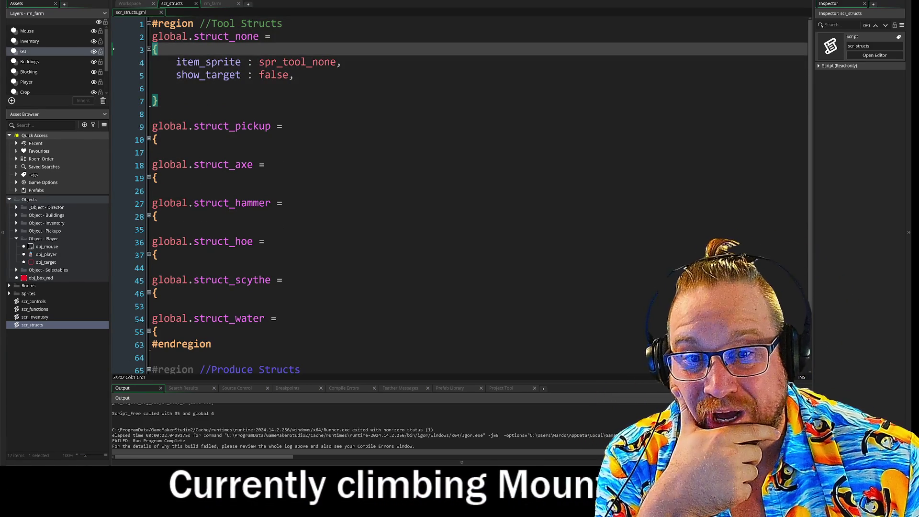
left_click(148, 139)
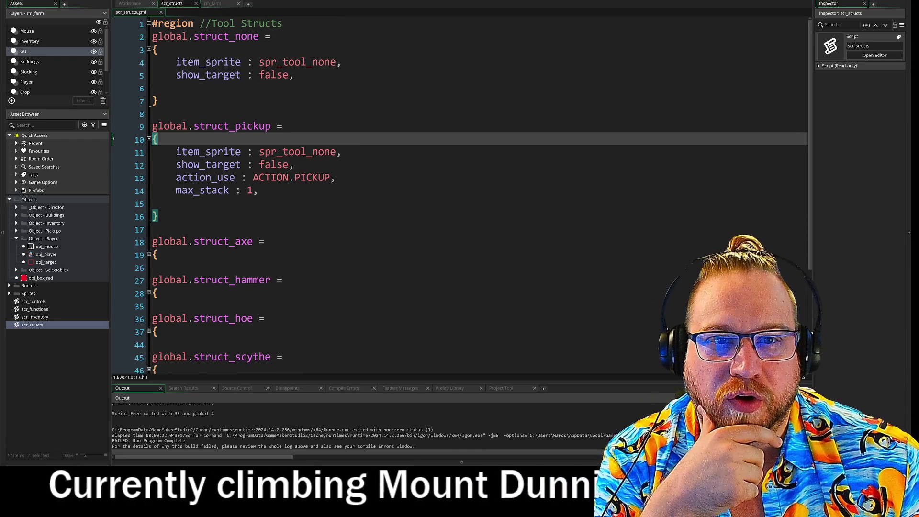
scroll(460, 196, "down", 1)
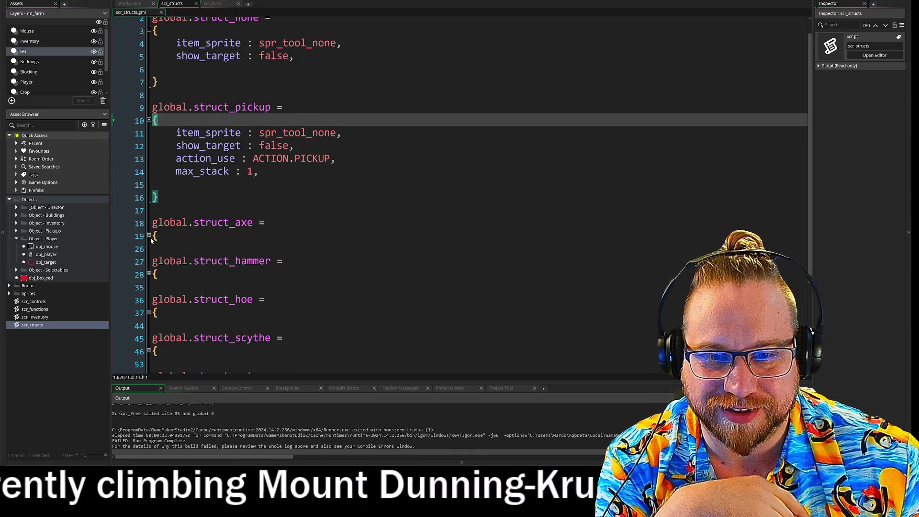
left_click(149, 238)
scroll(149, 267, "down", 3)
left_click(149, 294)
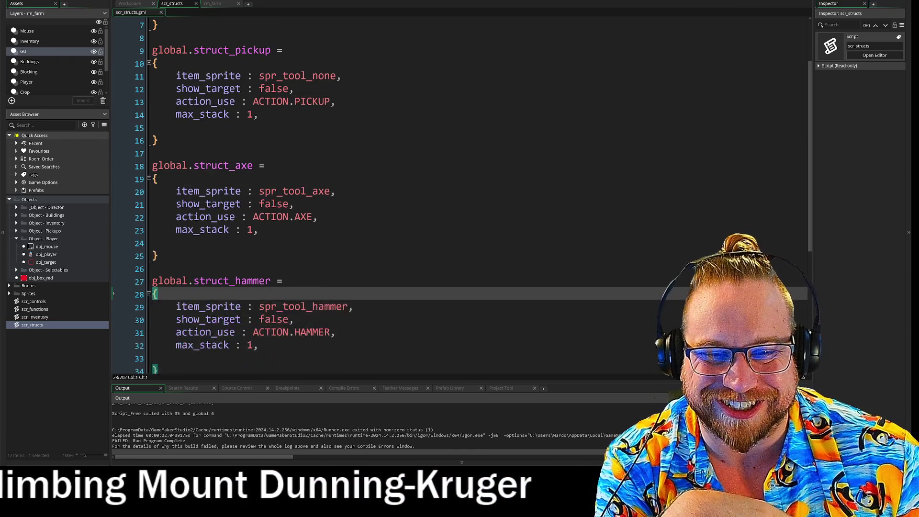
scroll(151, 287, "down", 4)
left_click(151, 266)
scroll(151, 283, "down", 2)
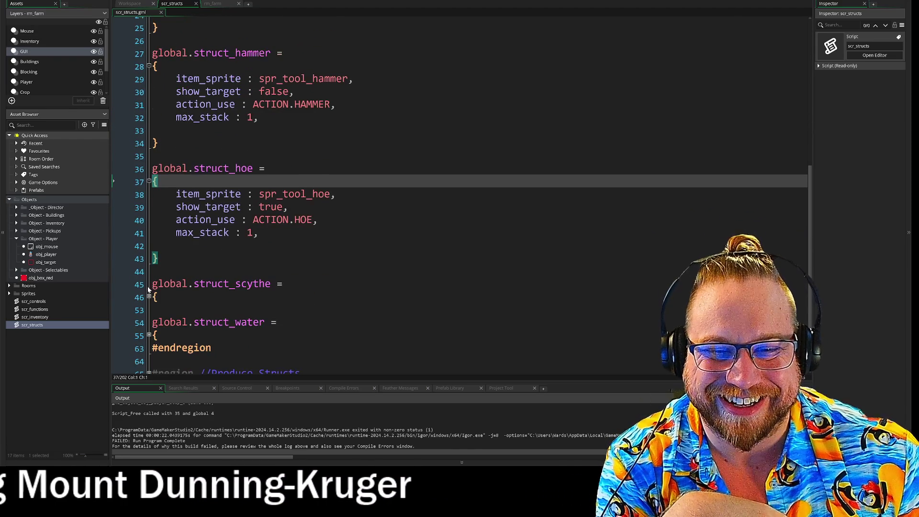
left_click(149, 297)
scroll(461, 195, "down", 1)
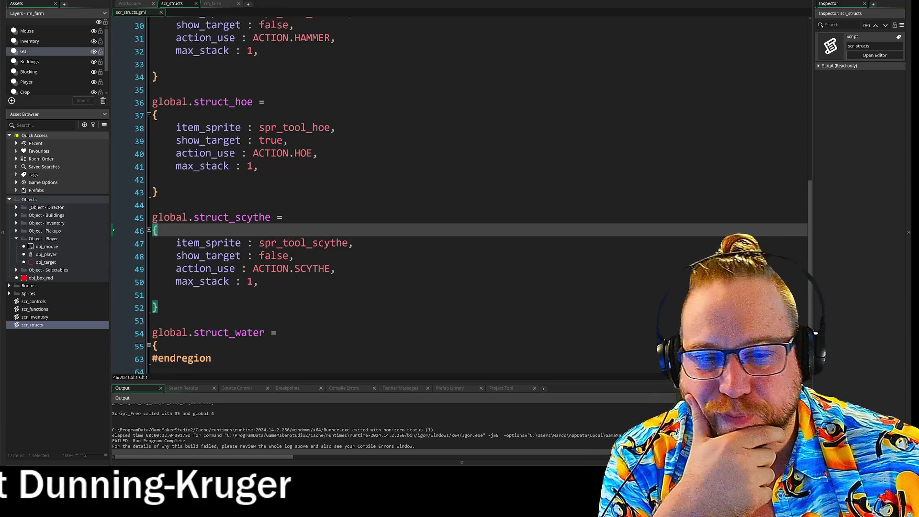
left_click(353, 243)
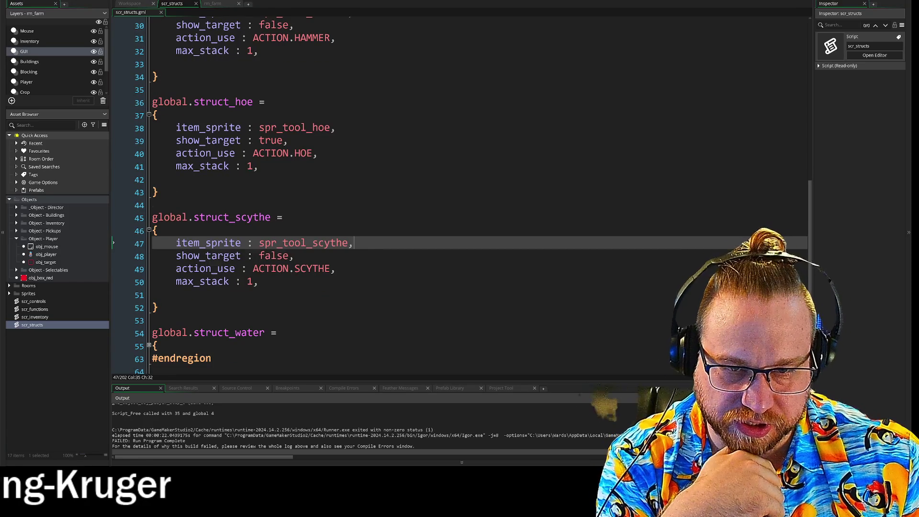
left_click(293, 255)
scroll(461, 196, "up", 5)
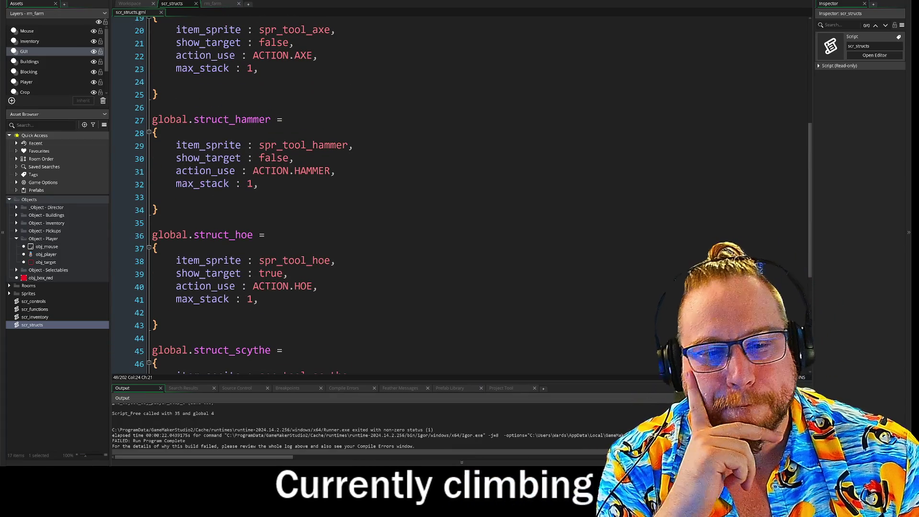
scroll(461, 195, "down", 3)
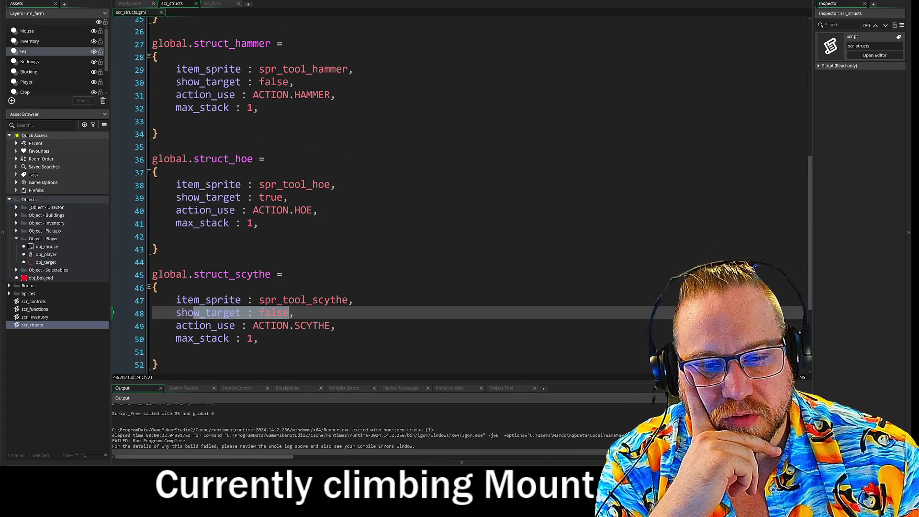
left_click(286, 312)
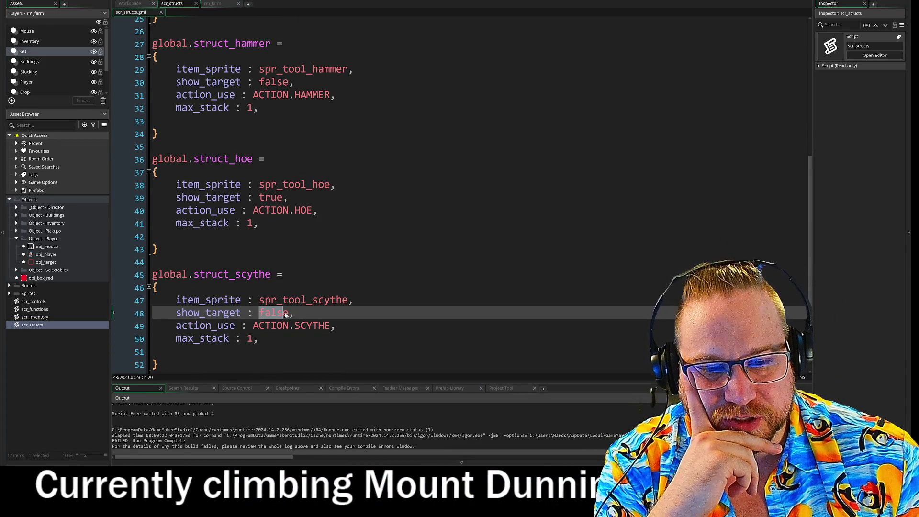
key("Right")
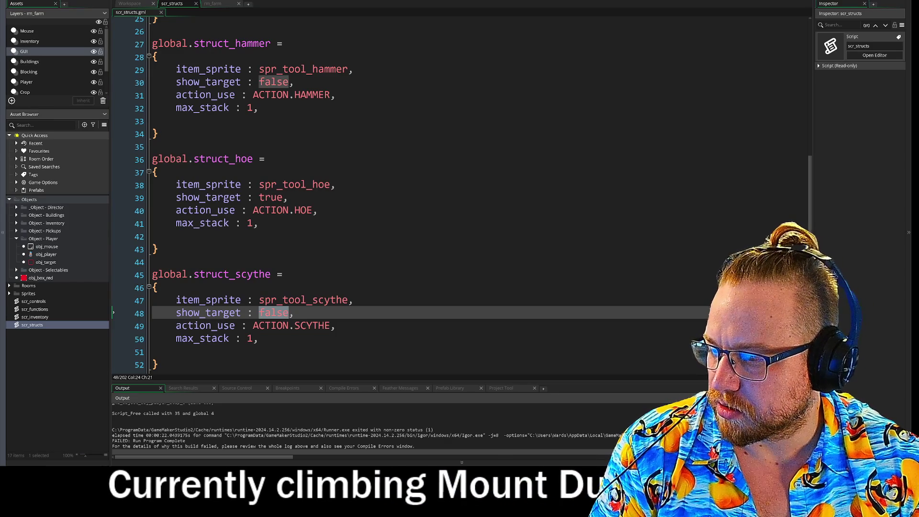
mouse_move(0, 86)
left_mouse_down()
mouse_move(397, 47)
mouse_move(379, 31)
left_mouse_up()
mouse_move(579, 69)
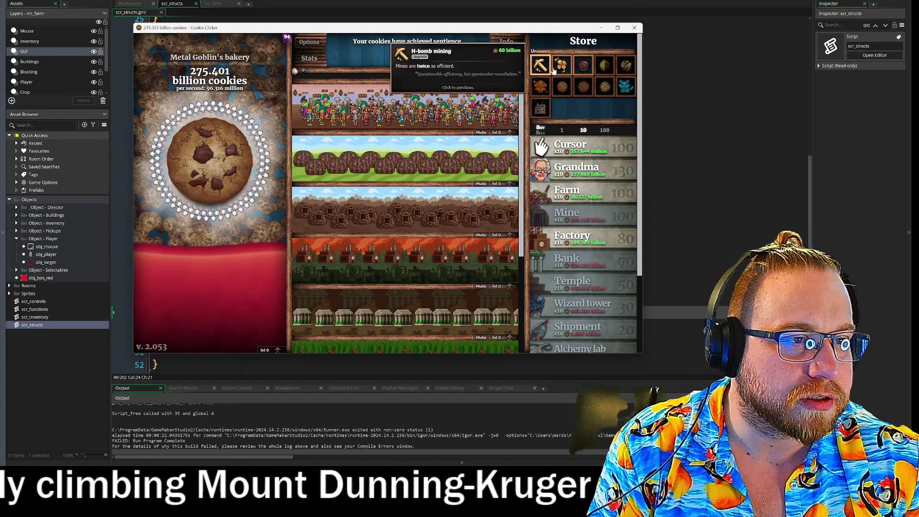
mouse_move(586, 201)
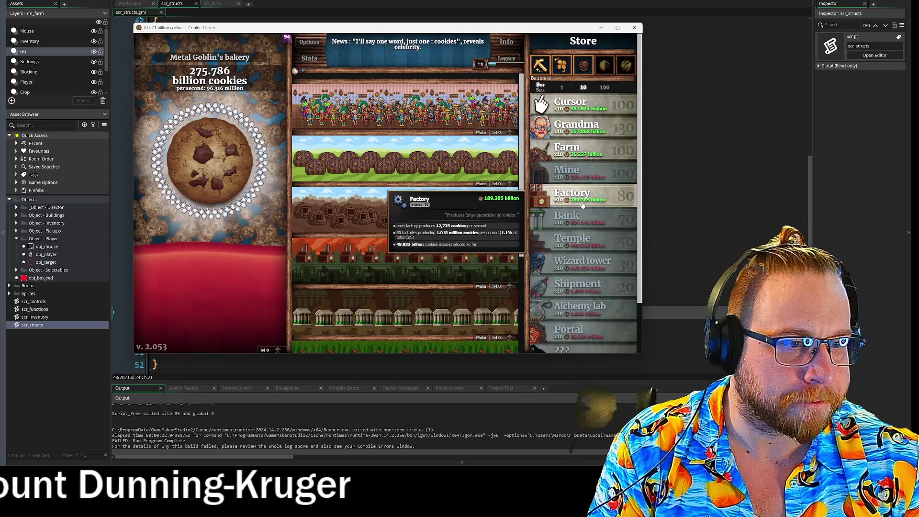
mouse_move(589, 267)
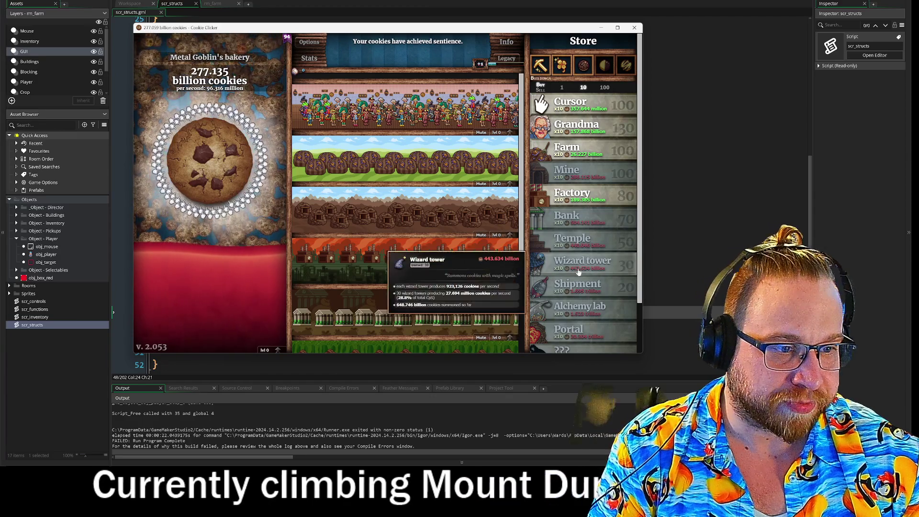
key("alt+Tab")
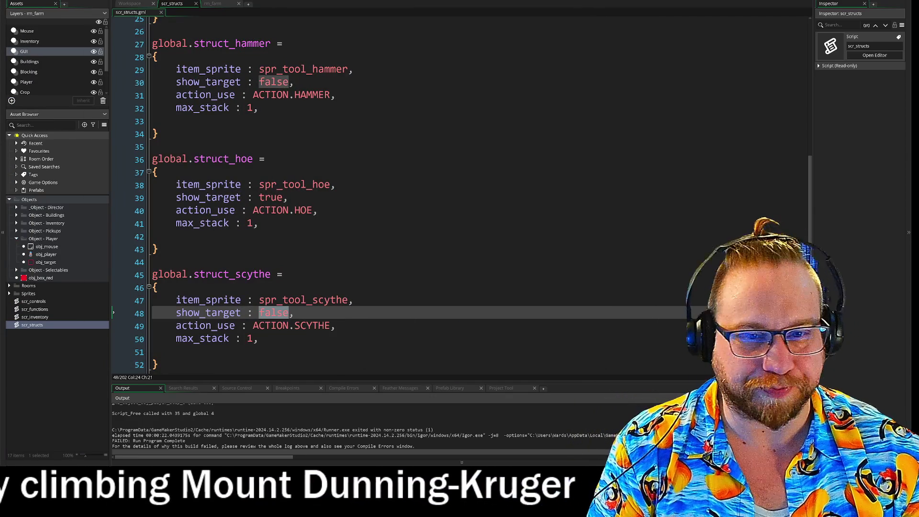
Delete the show_target lines in struct_scythe, struct_hoe, struct_hammer and struct_axe.
left_click(294, 312)
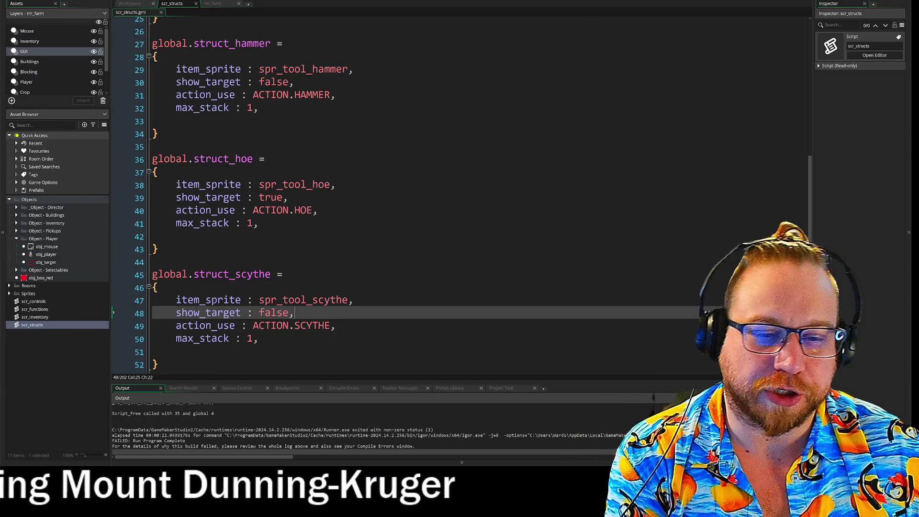
key("shift+Home")
key("BackSpace")
key("BackSpace")
key("BackSpace")
left_click(287, 197)
key("shift+Home")
key("BackSpace")
key("BackSpace")
key("BackSpace")
left_click_drag(293, 81, 259, 82)
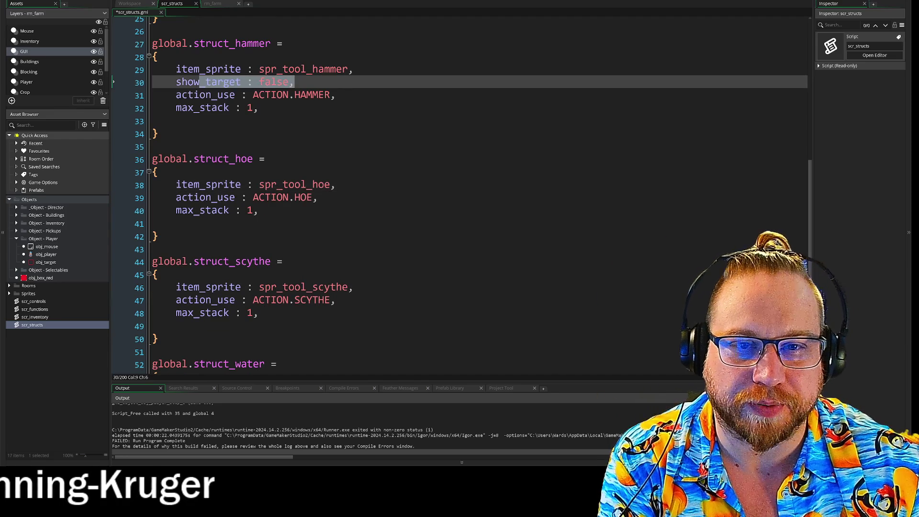
key("BackSpace")
scroll(431, 192, "up", 4)
left_click(288, 109)
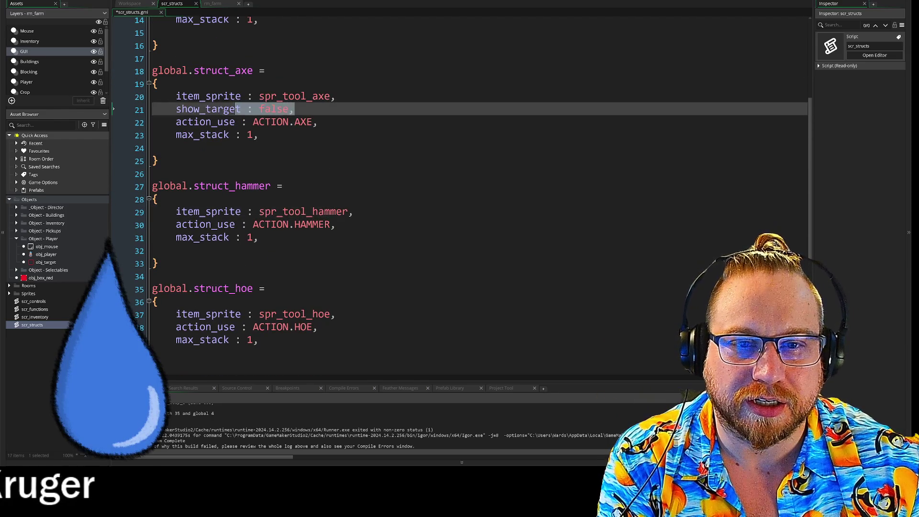
key("shift+Home")
key("BackSpace")
key("BackSpace")
key("BackSpace")
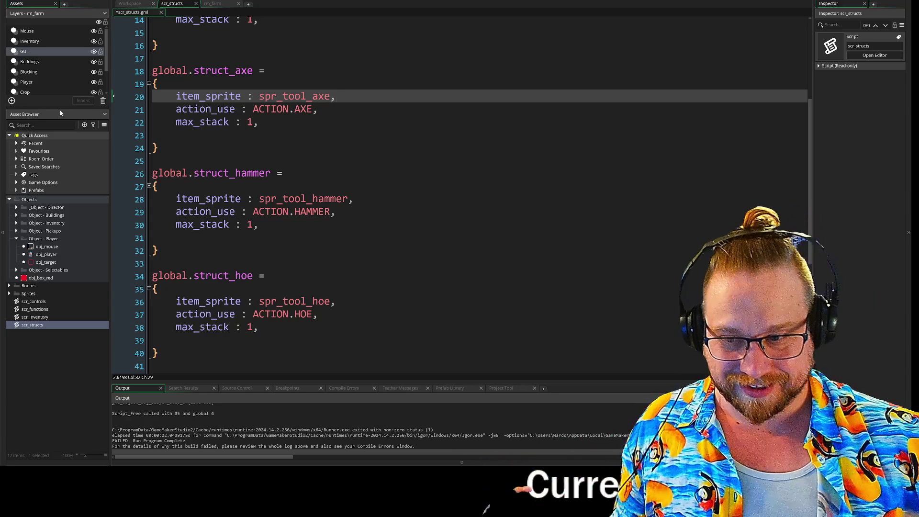
Remove the show_target line from struct_pickup.
scroll(459, 191, "up", 5)
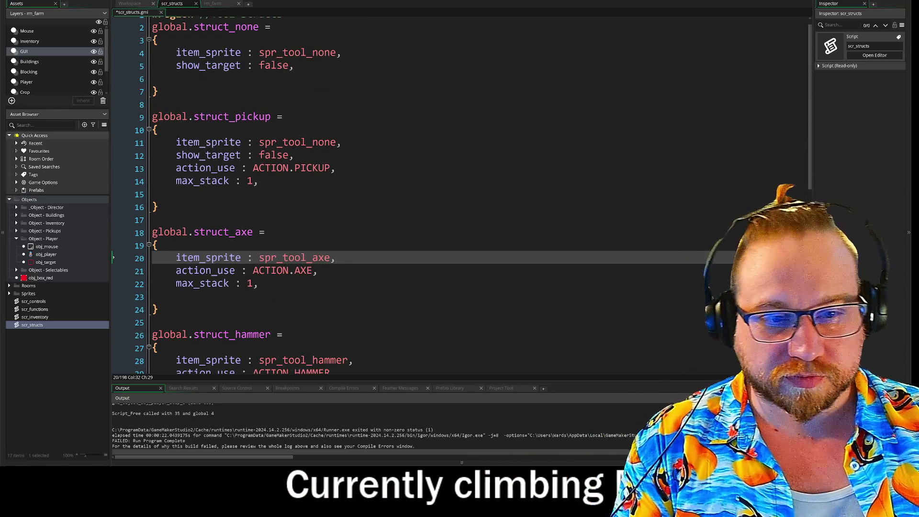
left_click_drag(294, 155, 211, 155)
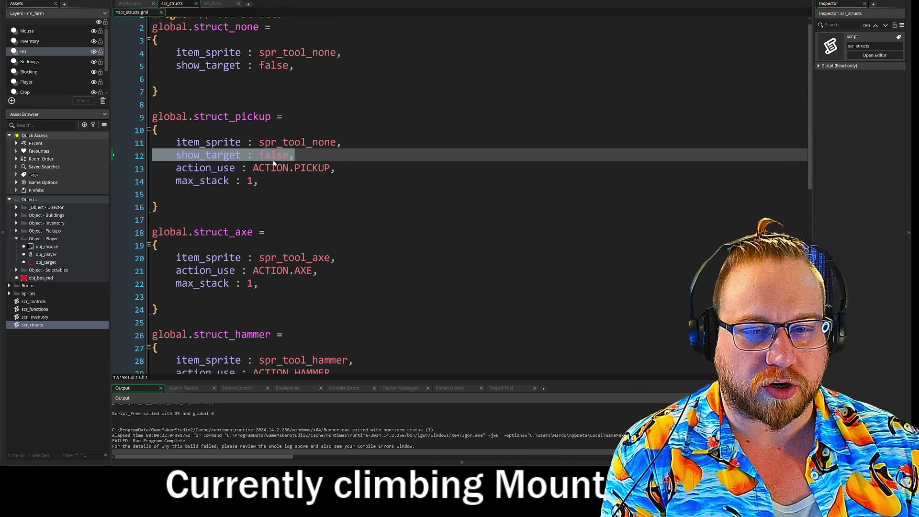
key("BackSpace")
key("BackSpace")
Delete the whole struct_none definition, keep the blank line under the header, then save and run.
scroll(460, 191, "up", 1)
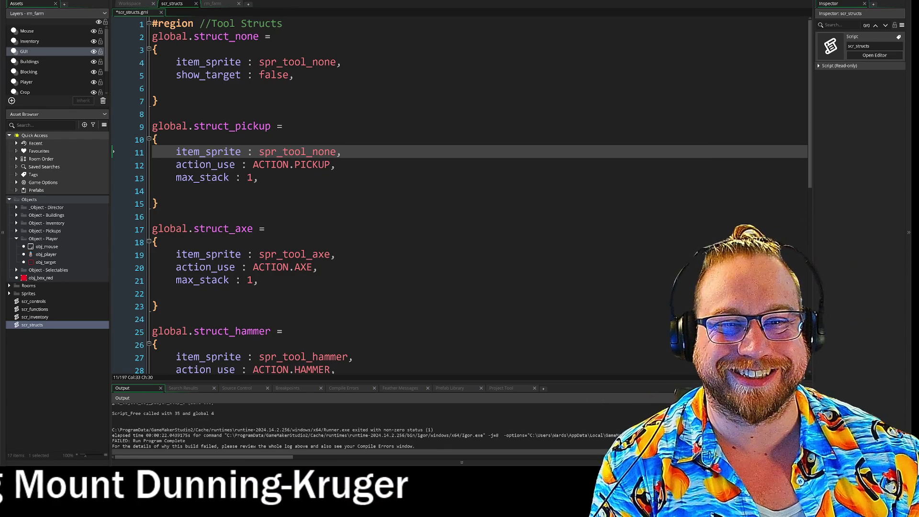
mouse_move(292, 75)
left_mouse_down()
mouse_move(341, 62)
mouse_move(194, 63)
left_mouse_up()
key("BackSpace")
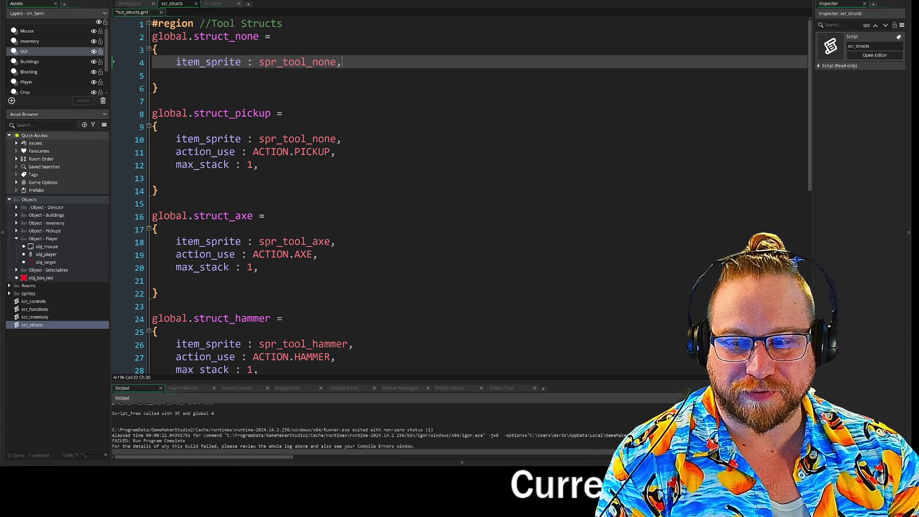
mouse_move(158, 87)
left_mouse_down()
mouse_move(124, 53)
mouse_move(127, 36)
left_mouse_up()
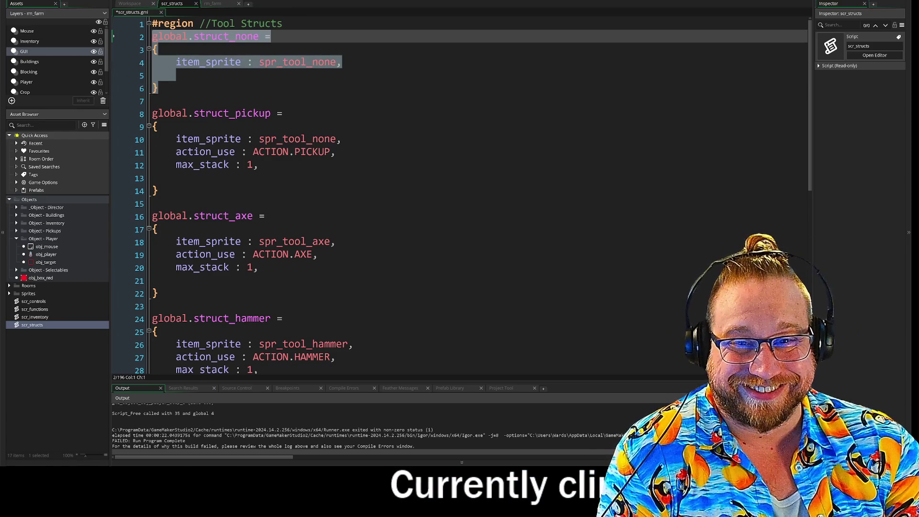
key("Delete")
key("Delete")
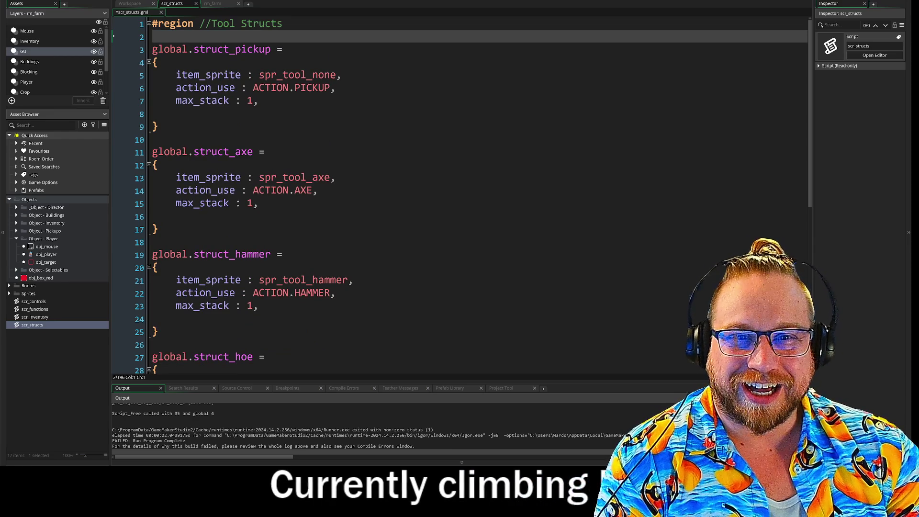
key("Delete")
key("ctrl+z")
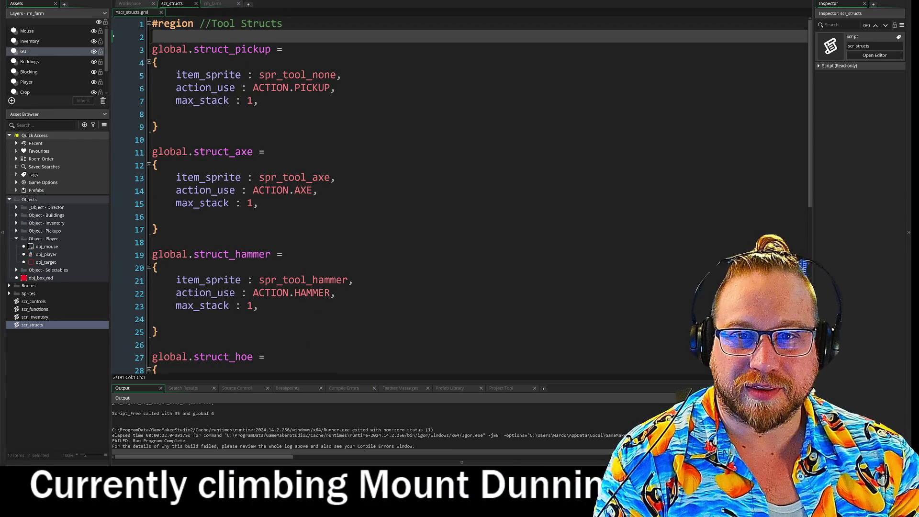
key("F5")
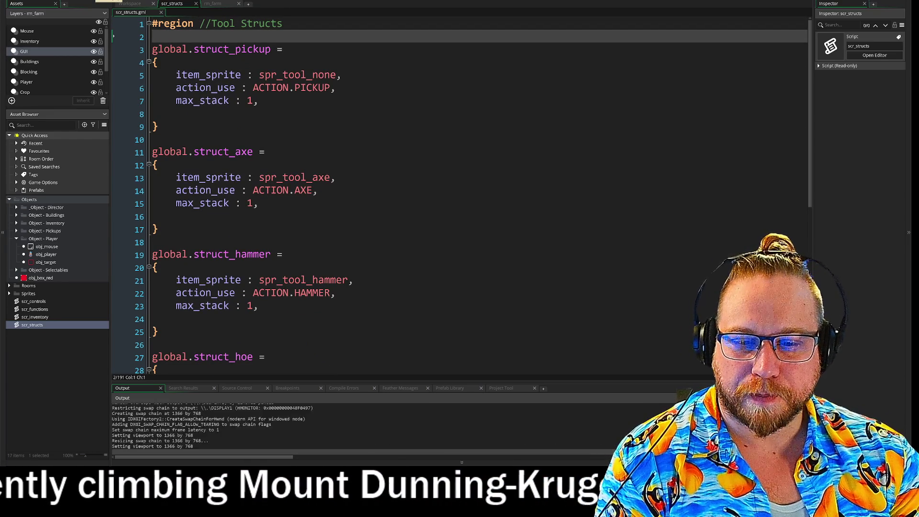
Switch to hotbar slots 8 and 5, open the inventory, then close the game window.
key("8")
key("5")
key("i")
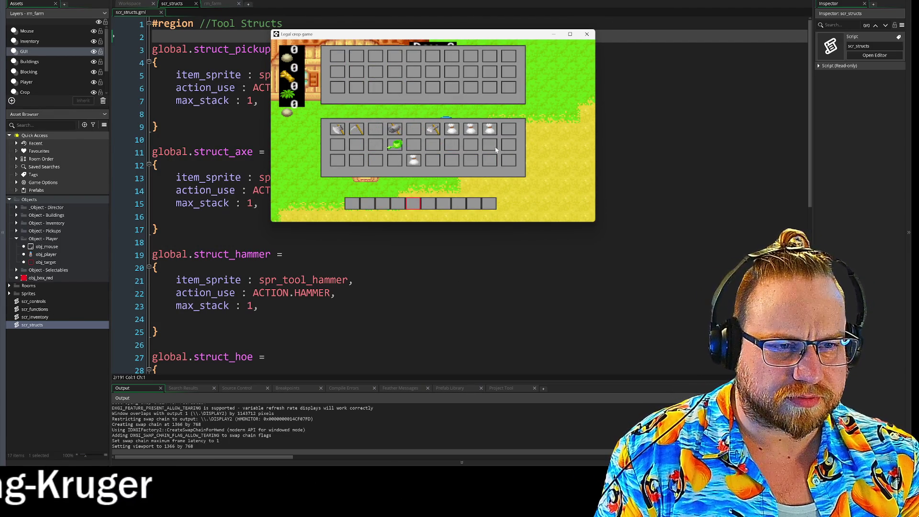
left_click(586, 34)
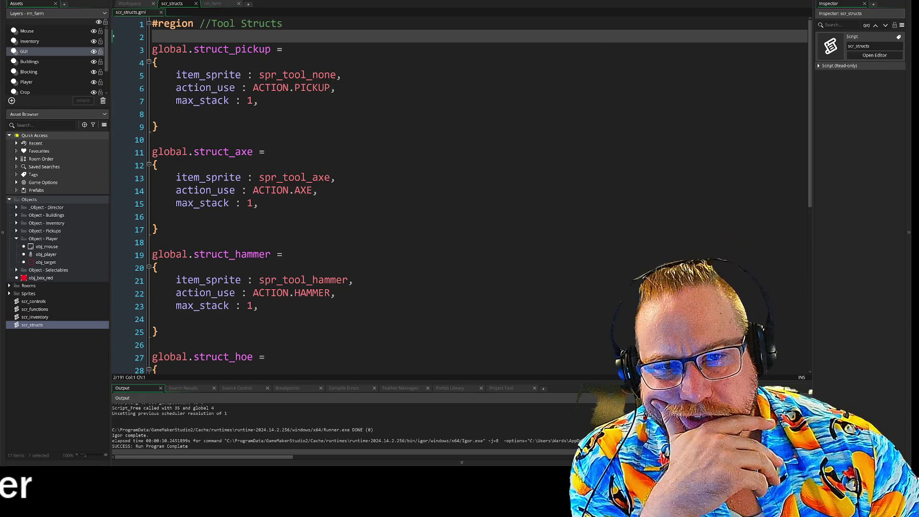
scroll(460, 192, "down", 6)
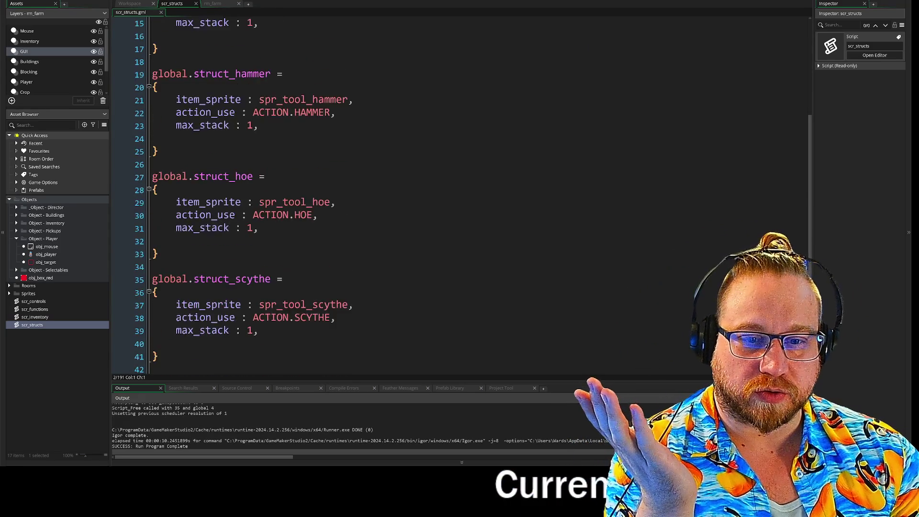
scroll(473, 196, "up", 6)
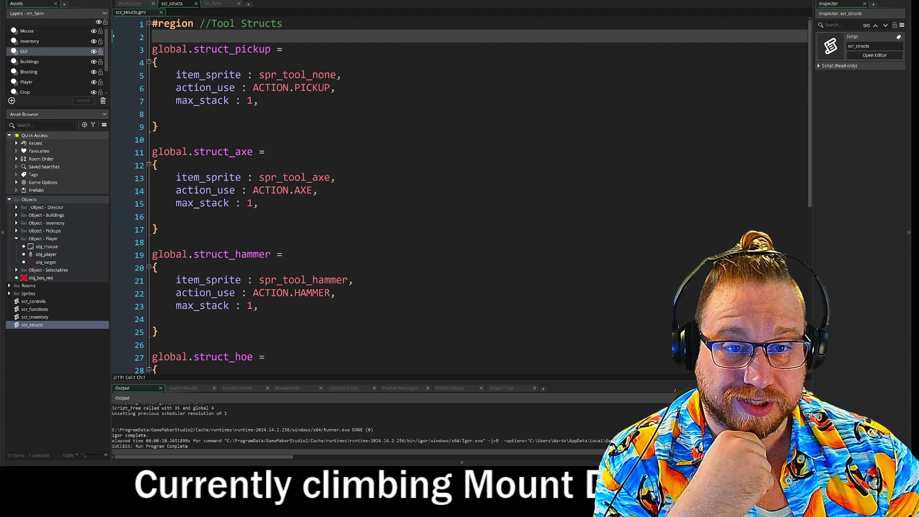
left_click_drag(248, 74, 337, 88)
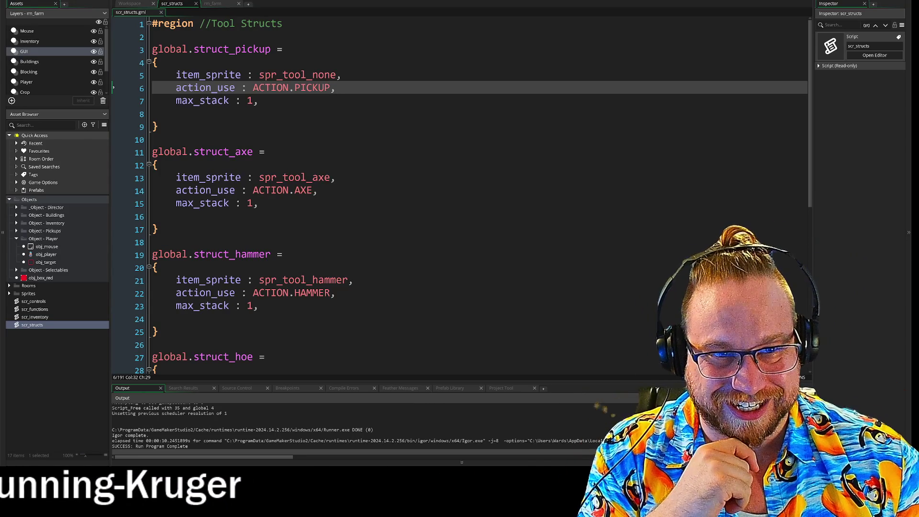
left_click(341, 75)
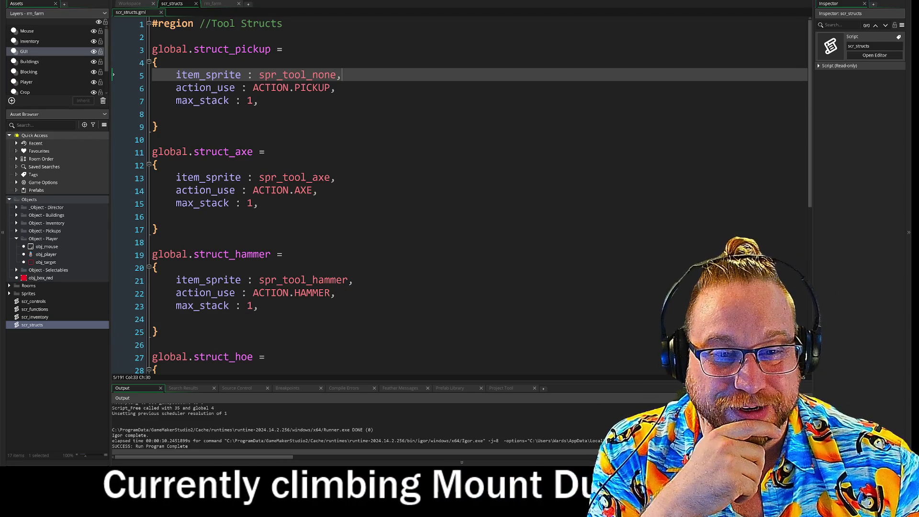
left_click(258, 100)
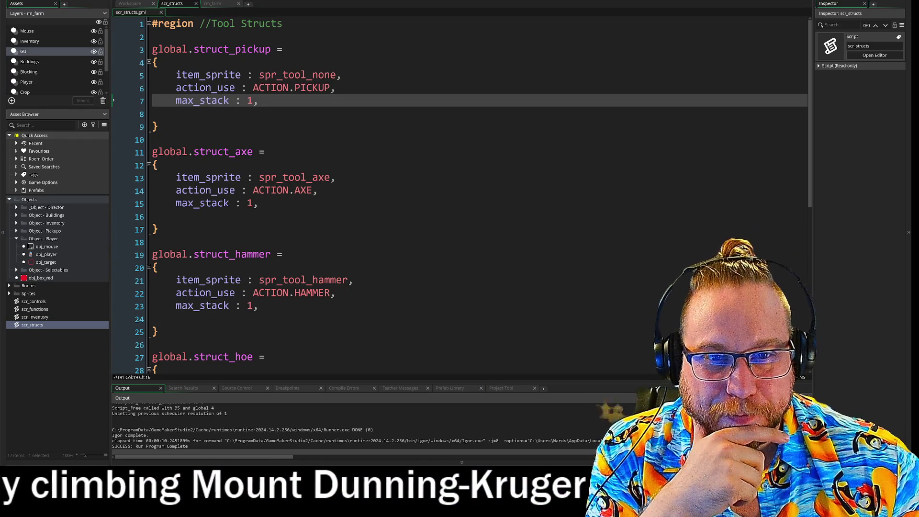
In scr_structs, peek inside struct_water, then expand the Produce Structs region.
left_click(176, 216)
scroll(460, 191, "down", 6)
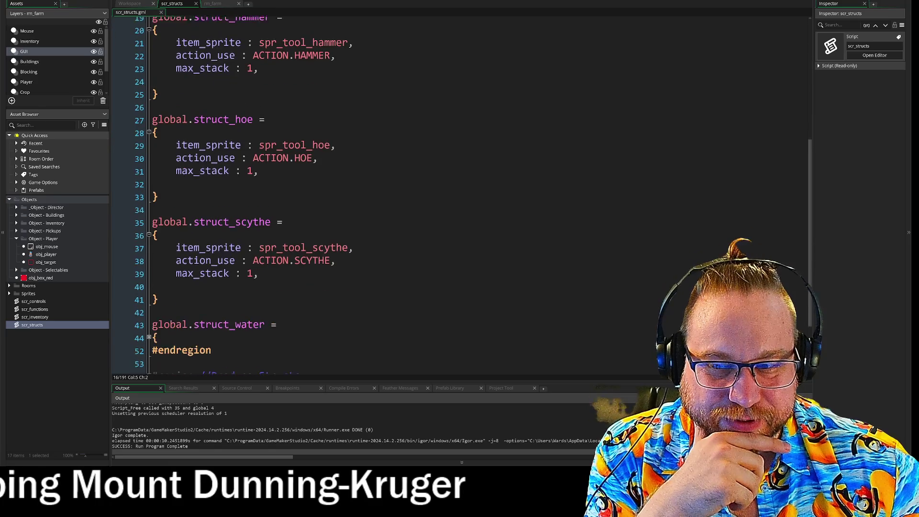
scroll(368, 192, "down", 2)
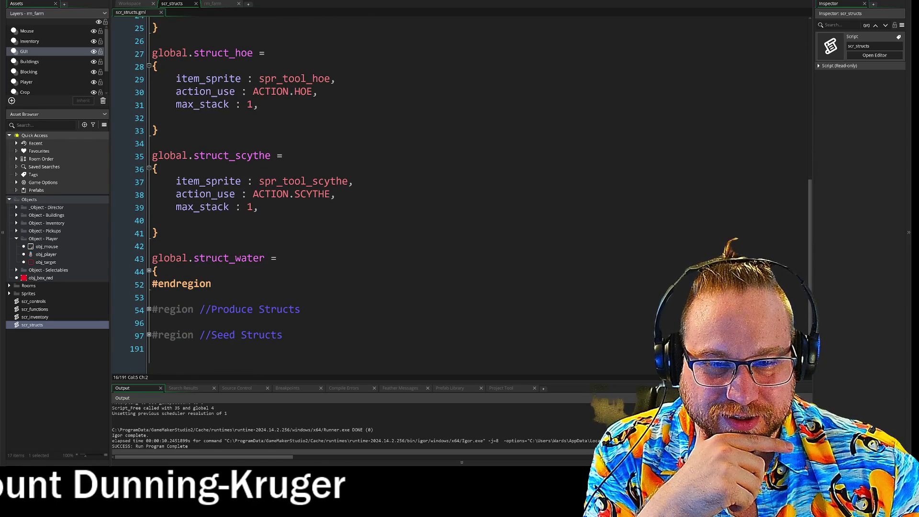
left_click(149, 271)
scroll(149, 272, "down", 3)
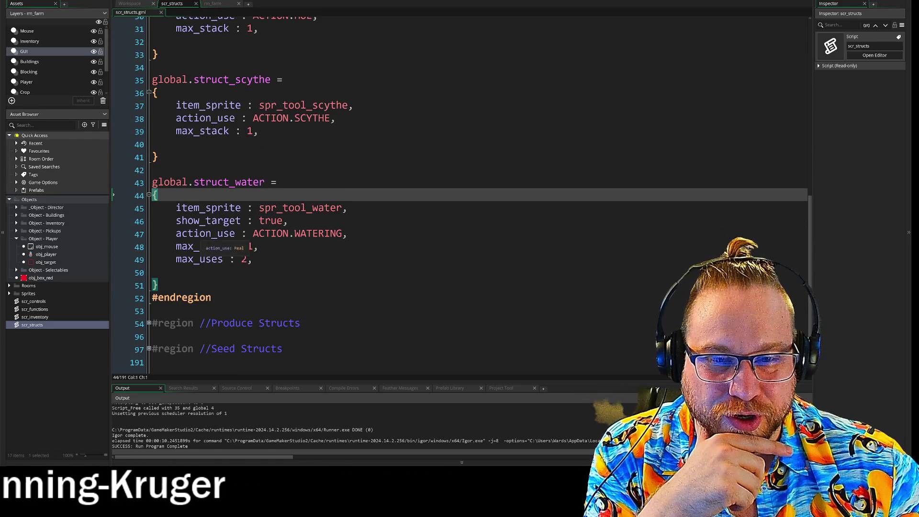
left_click(149, 196)
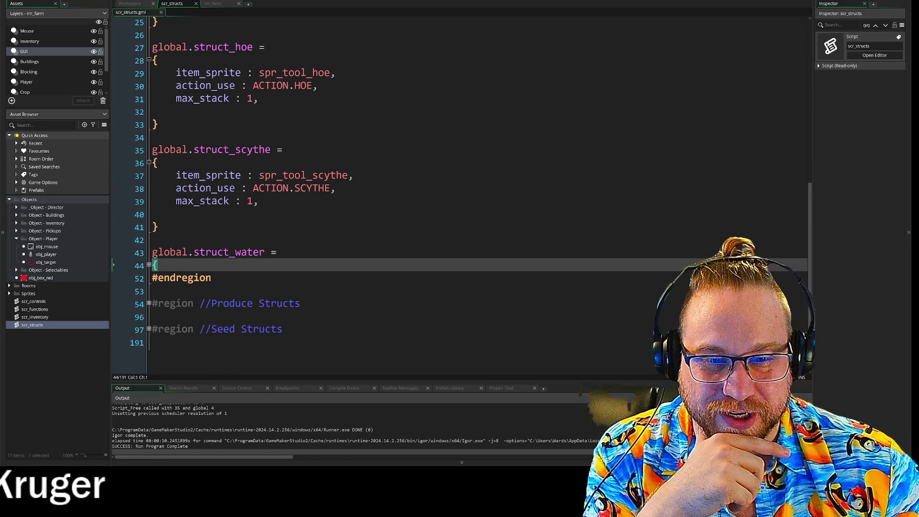
left_click(149, 305)
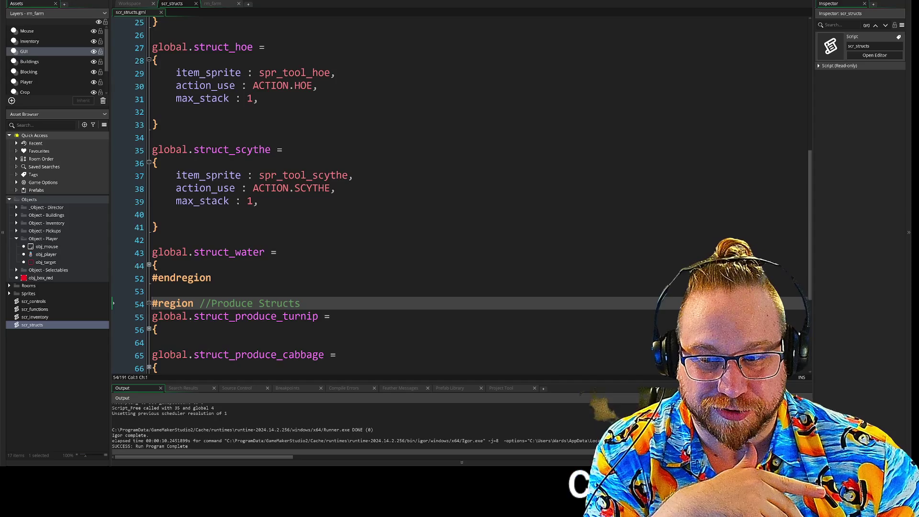
scroll(431, 191, "down", 4)
scroll(459, 196, "down", 1)
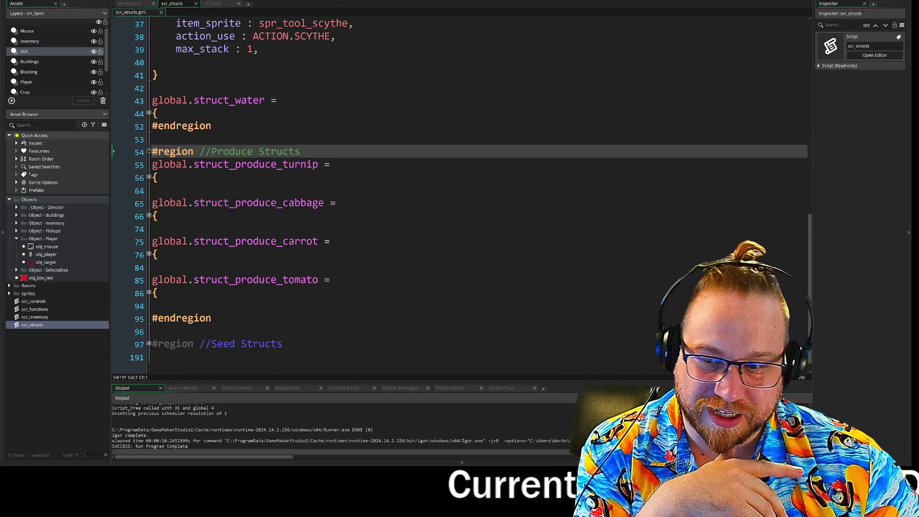
left_click(152, 332)
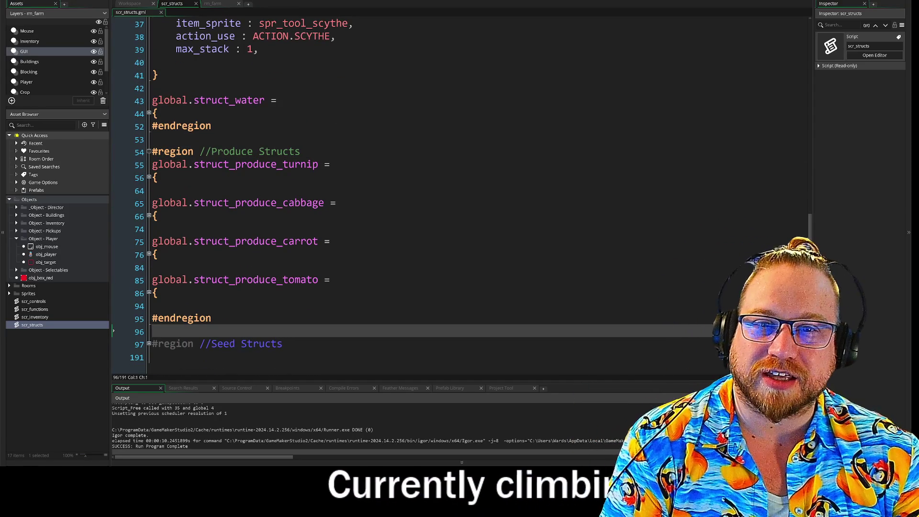
scroll(152, 158, "up", 5)
scroll(152, 159, "down", 5)
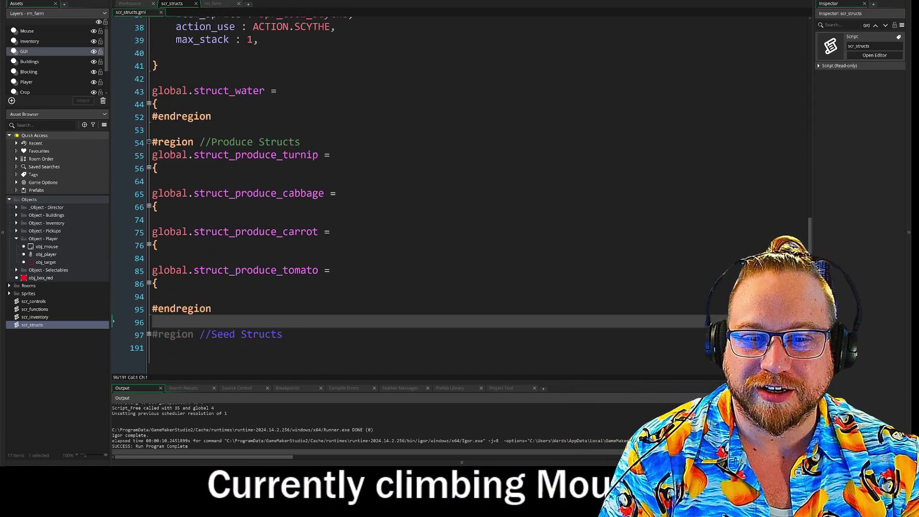
Delete the show_target line from the turnip and cabbage structs, folding each afterward.
left_click(148, 167)
left_click(149, 168)
left_click(149, 167)
left_click(149, 167)
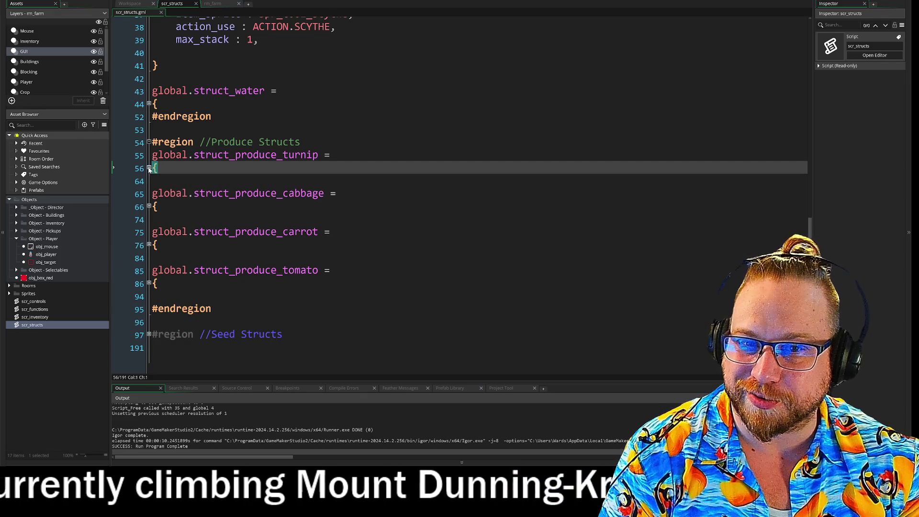
left_click(149, 167)
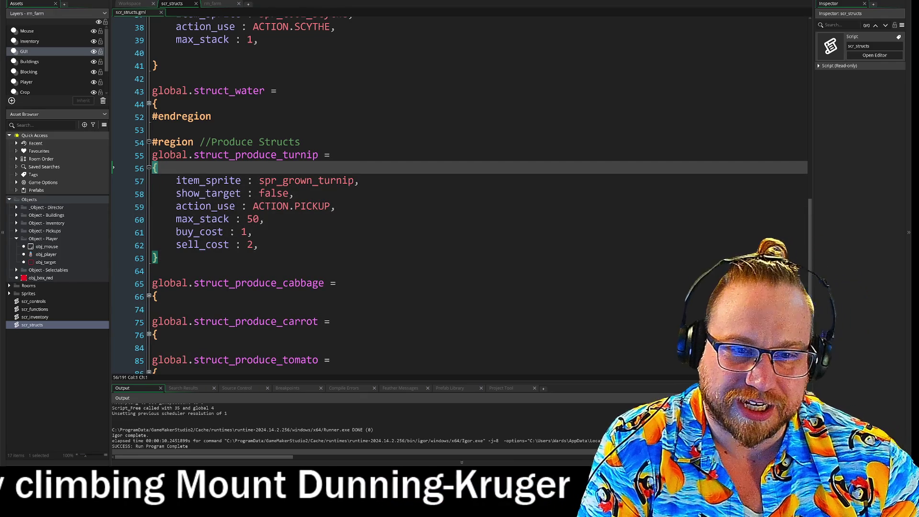
left_click(138, 194)
scroll(430, 191, "up", 3)
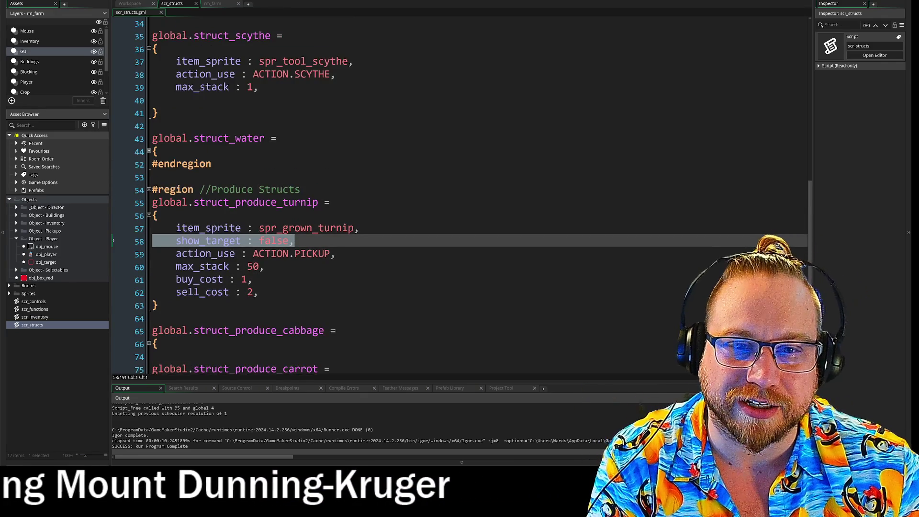
scroll(431, 191, "down", 5)
key("BackSpace")
key("BackSpace")
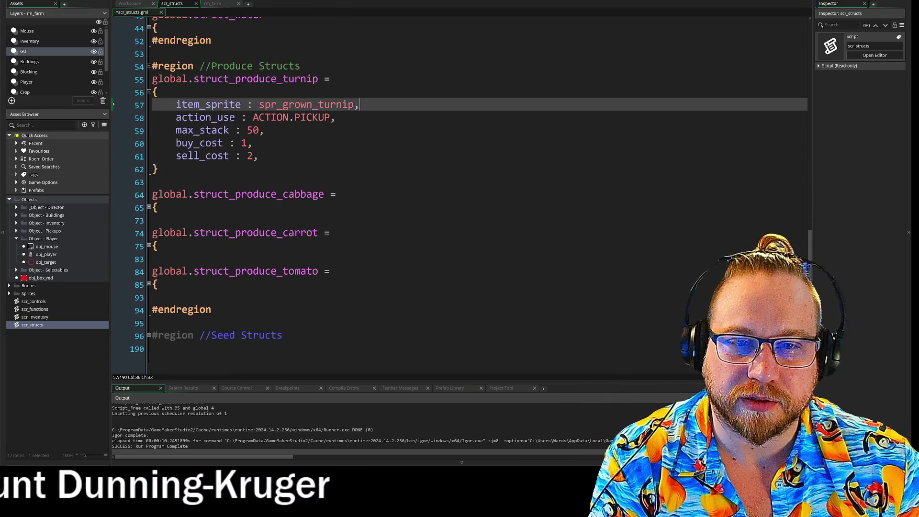
left_click(149, 91)
left_click(148, 200)
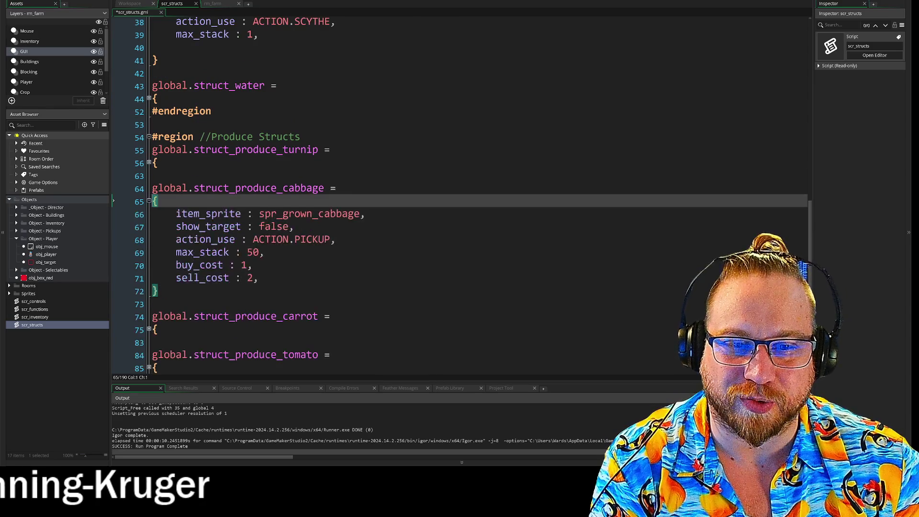
scroll(430, 191, "down", 2)
key("Down")
key("Down")
key("shift+End")
key("BackSpace")
key("BackSpace")
left_click(149, 135)
Delete the show_target line from the carrot and tomato structs, restoring an accidental deletion.
left_click(149, 240)
scroll(431, 215, "down", 2)
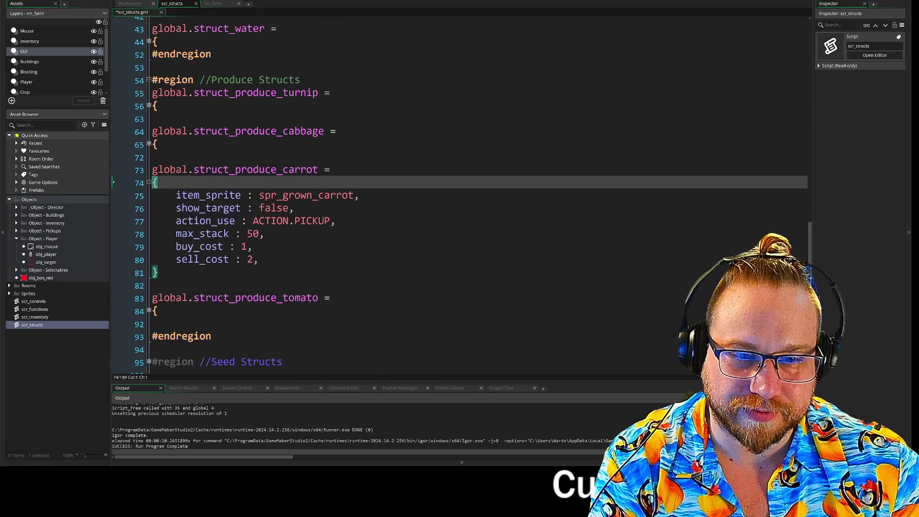
key("Down")
key("shift+Down")
key("shift+End")
key("BackSpace")
key("BackSpace")
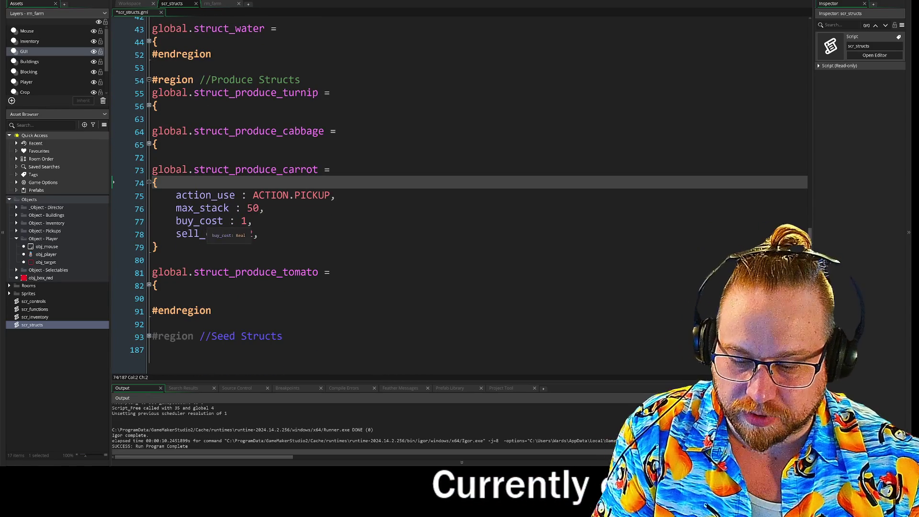
key("ctrl+z")
key("ctrl+z")
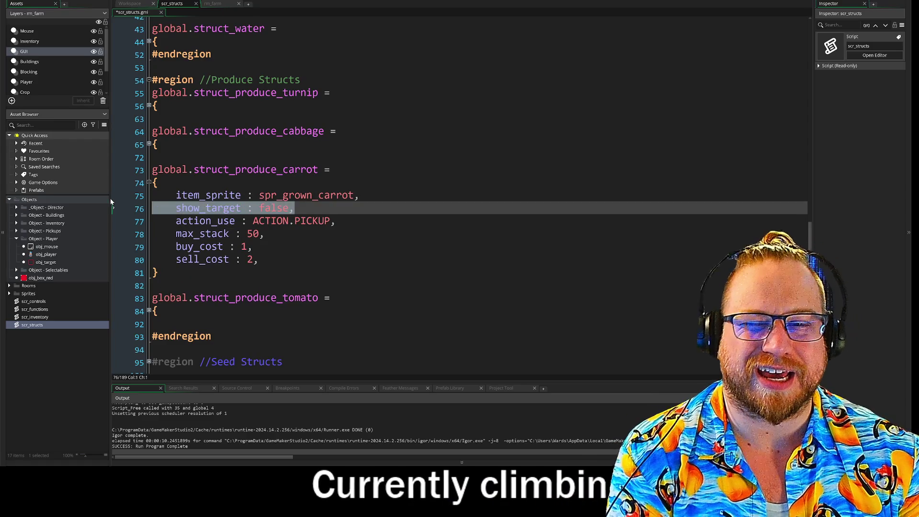
key("BackSpace")
key("ctrl+z")
key("ctrl+z")
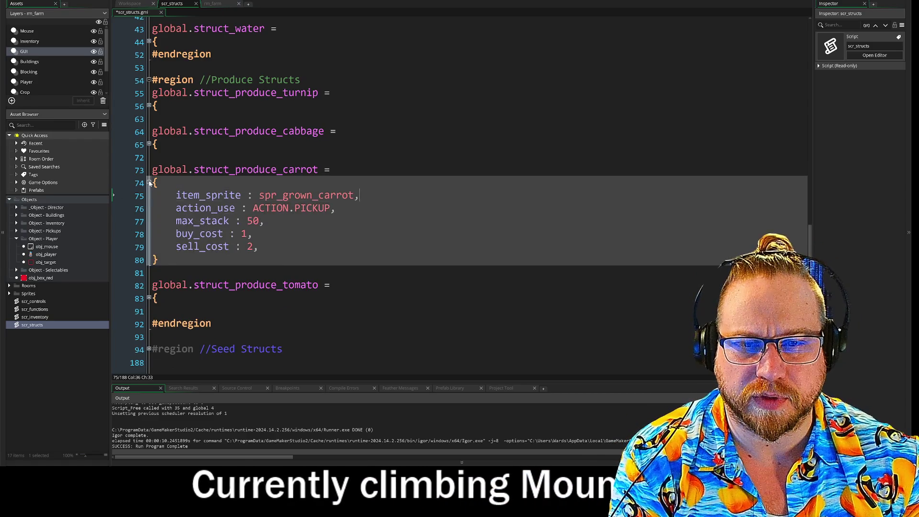
left_click(149, 279)
left_click(294, 265)
key("shift+Home")
key("BackSpace")
key("BackSpace")
left_click(149, 240)
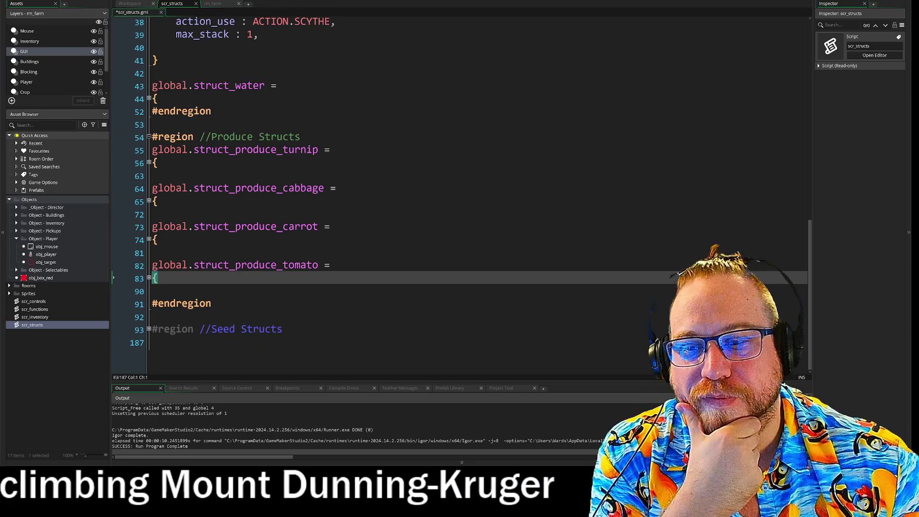
Glance at the rm_farm room, then return to the workspace holding scr_functions.
left_click(213, 3)
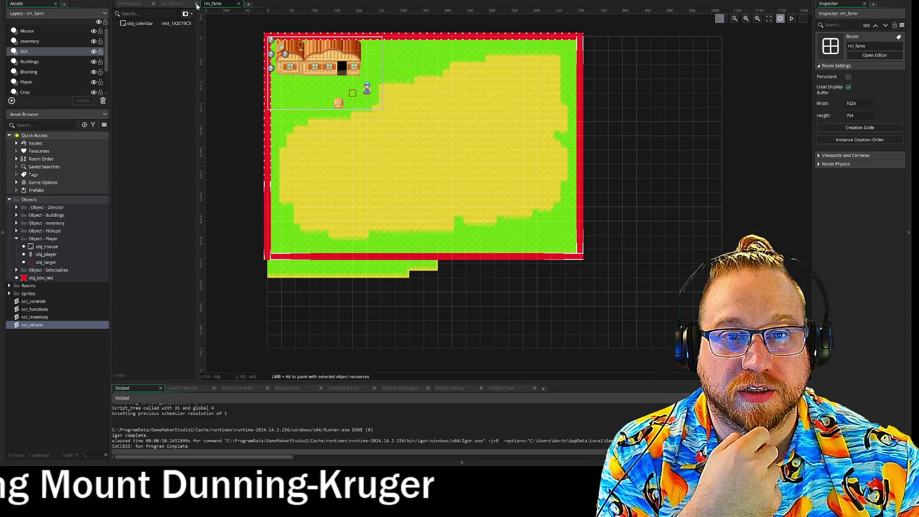
left_click(173, 4)
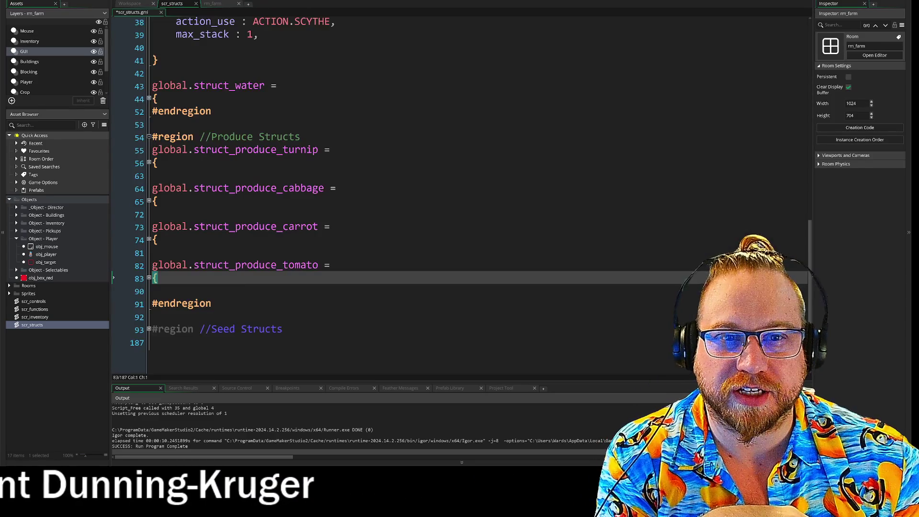
scroll(382, 191, "up", 10)
scroll(460, 192, "up", 2)
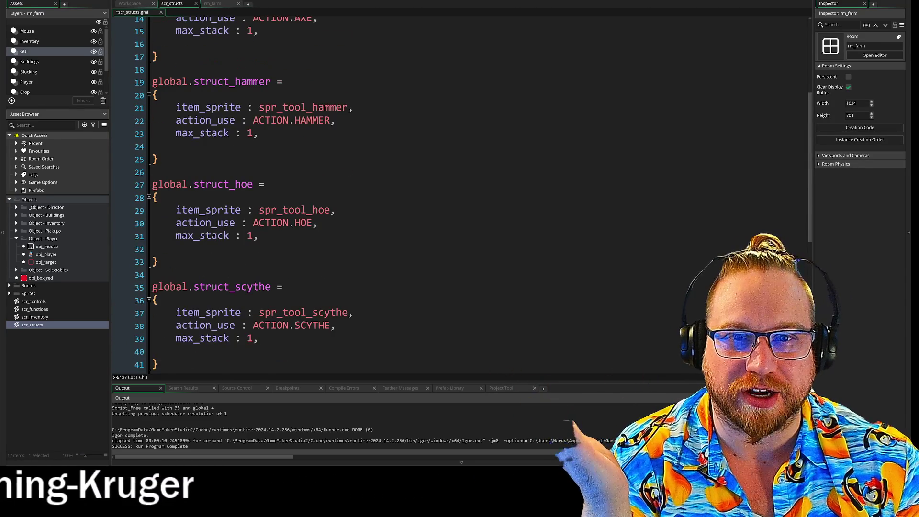
left_click(139, 4)
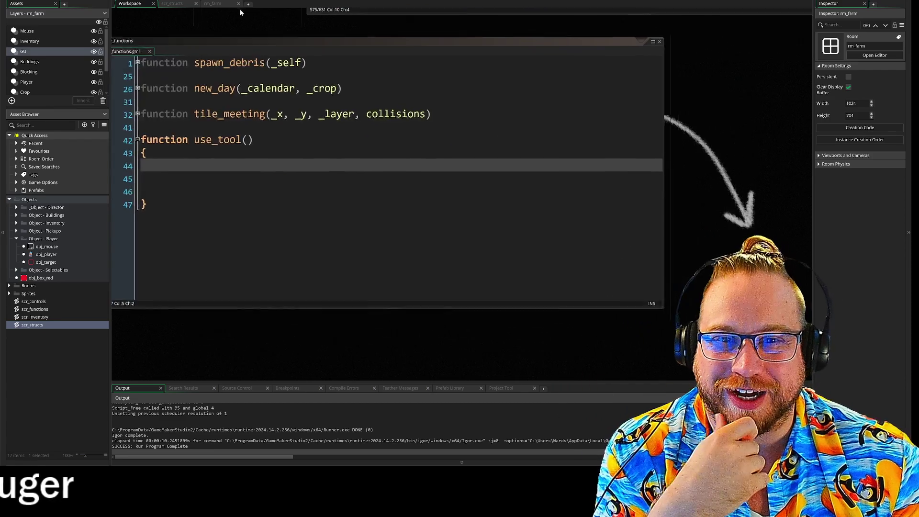
Open an empty brace body for use_tool() in scr_functions, then scroll back to obj_player's Step code.
scroll(282, 28, "up", 5)
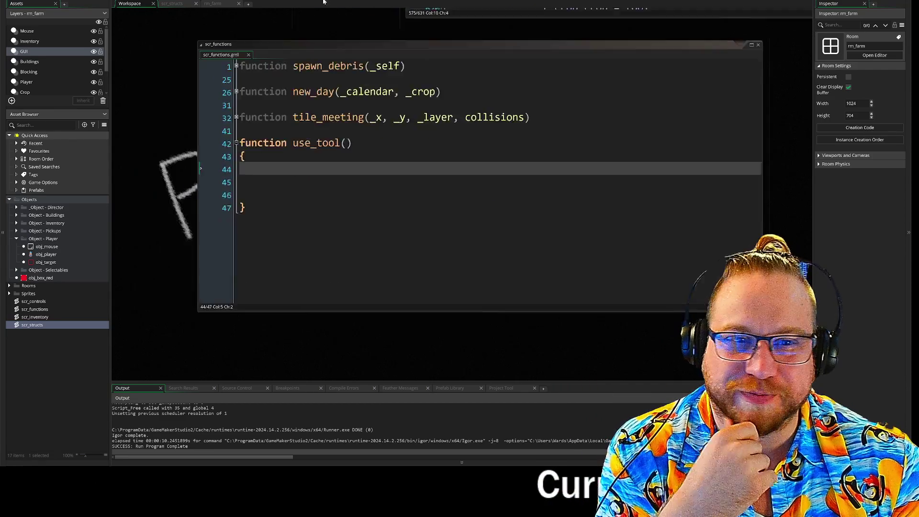
scroll(219, 190, "down", 5)
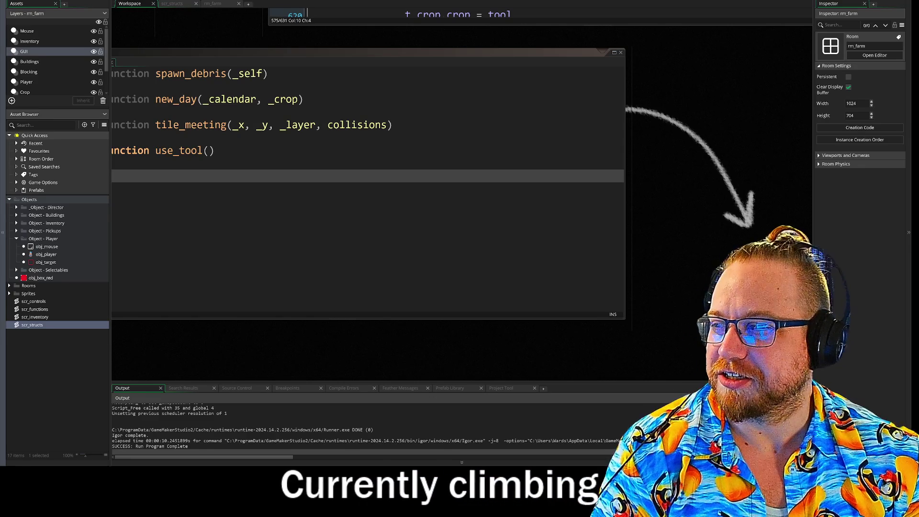
type("{")
key("Return")
key("Return")
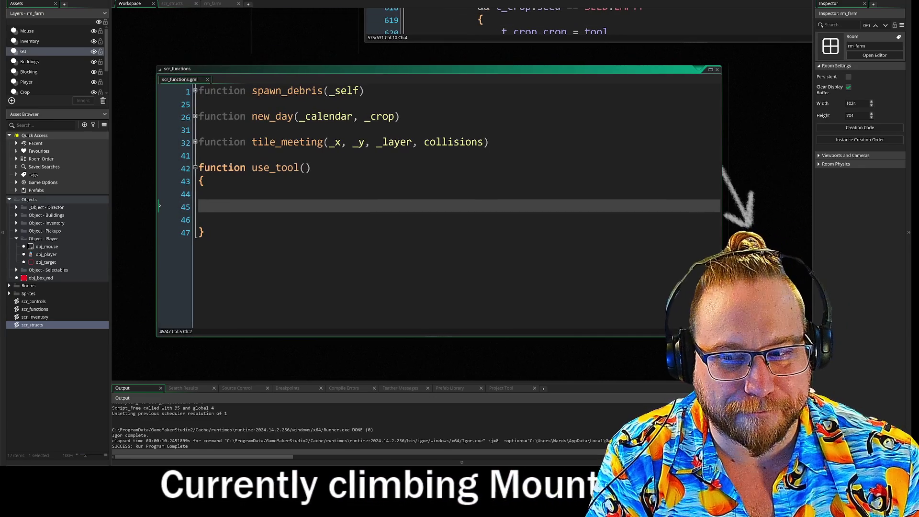
left_click(221, 193)
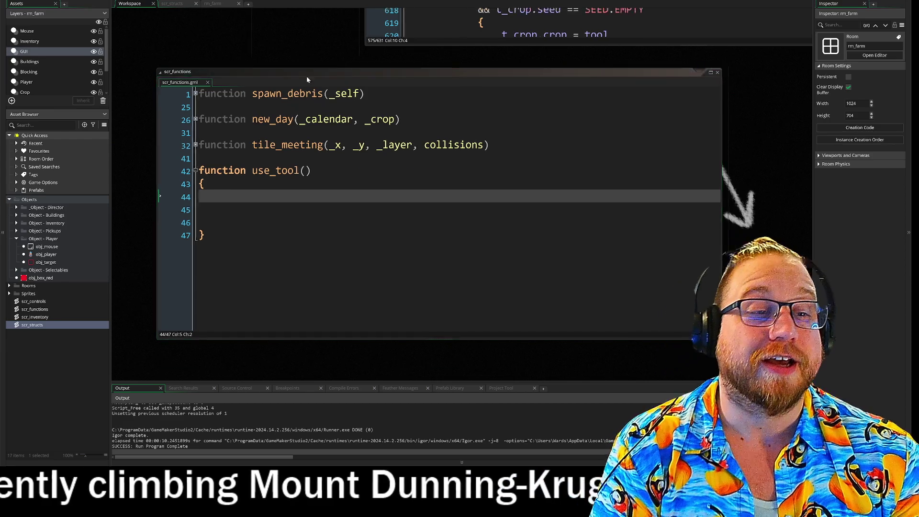
scroll(301, 191, "up", 5)
scroll(334, 285, "up", 5)
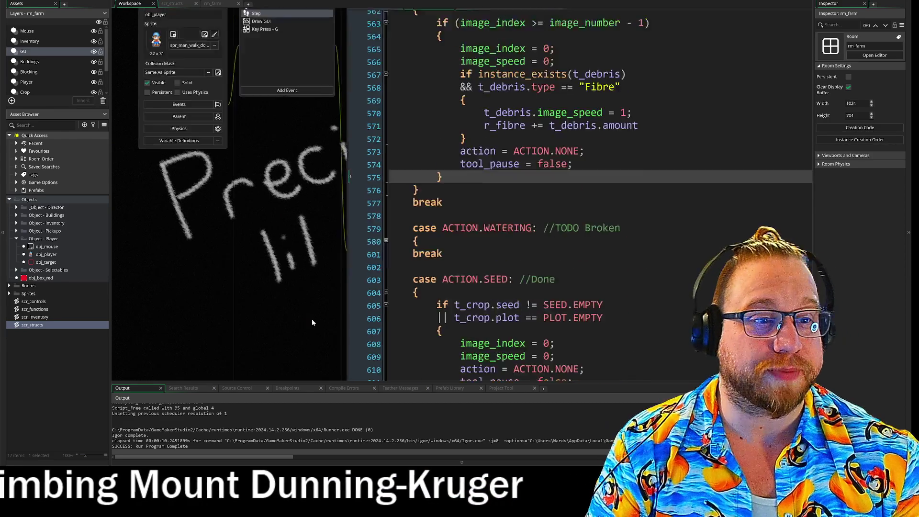
Center the ACTION.PICKUP case in the workspace, then switch to the browser playing YouTube.
scroll(328, 205, "up", 10)
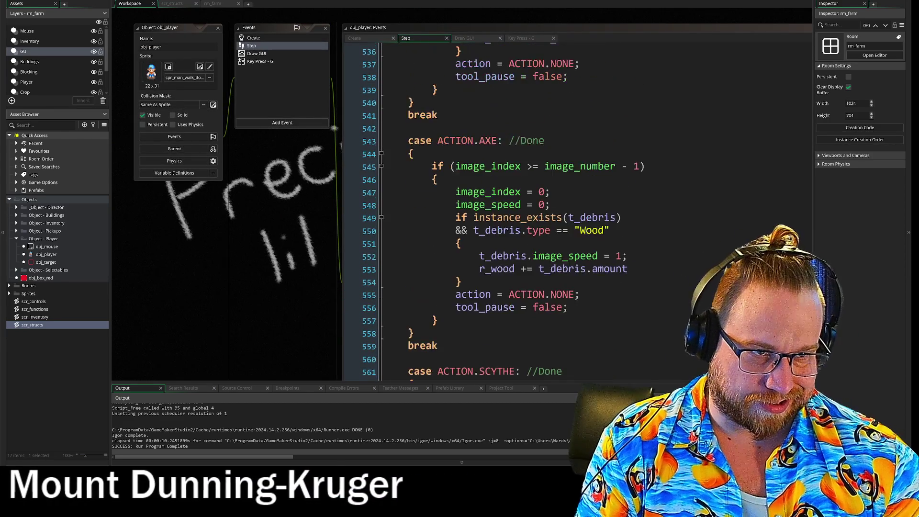
scroll(319, 263, "up", 5)
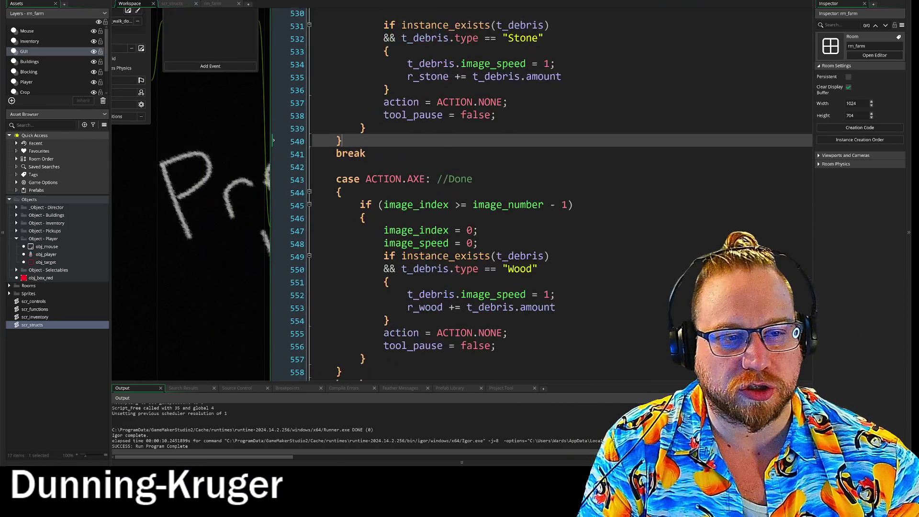
scroll(335, 239, "up", 15)
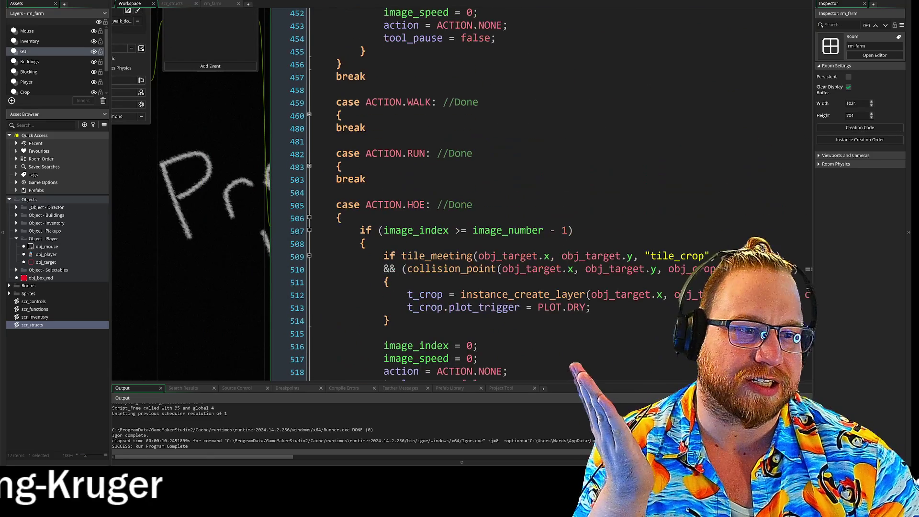
scroll(454, 192, "up", 8)
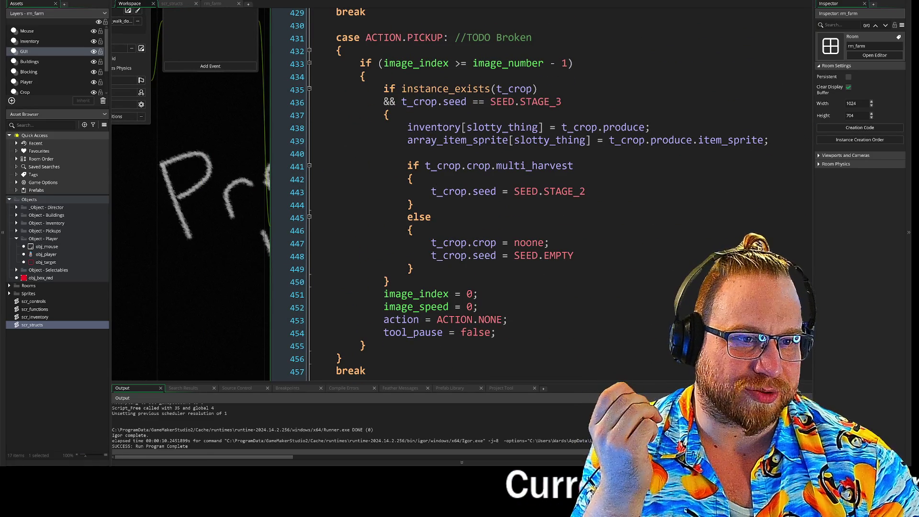
scroll(526, 191, "up", 1)
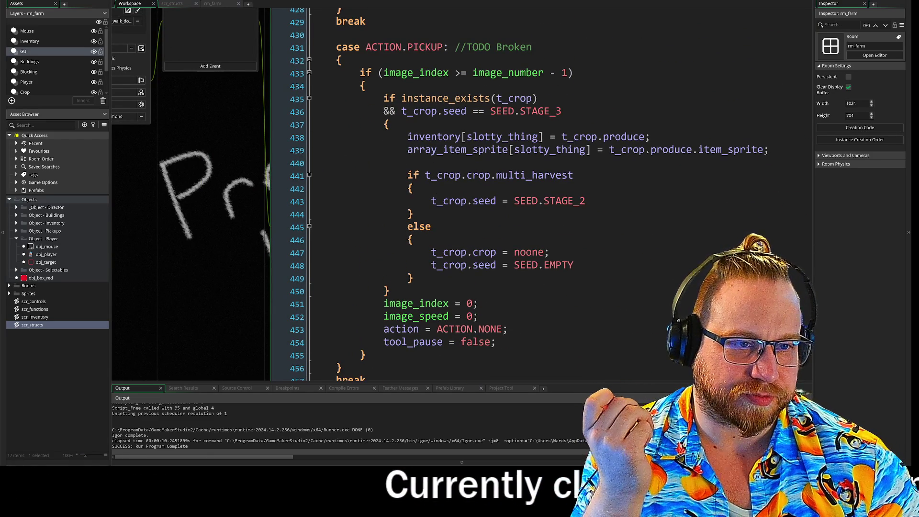
left_click_drag(273, 226, 191, 197)
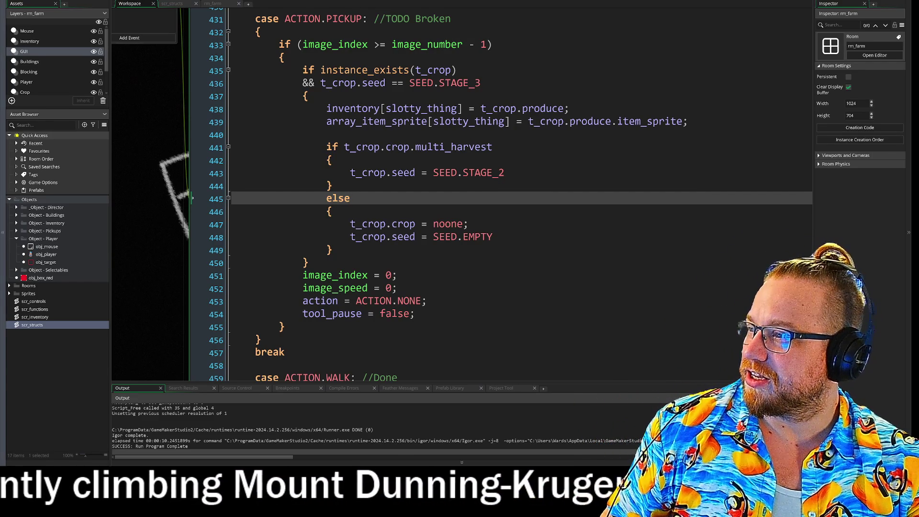
key("alt+Tab")
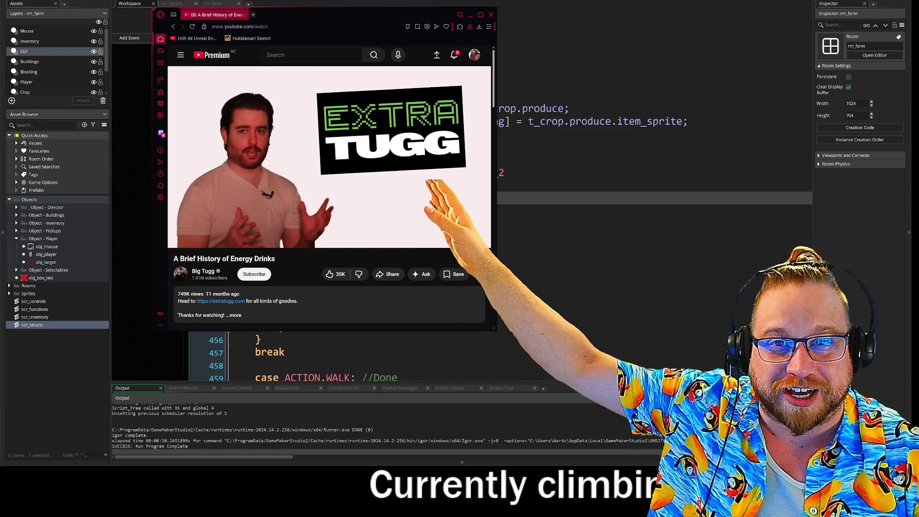
Nudge the energy-drinks video window slightly, then minimize it to reveal GameMaker.
mouse_move(565, 130)
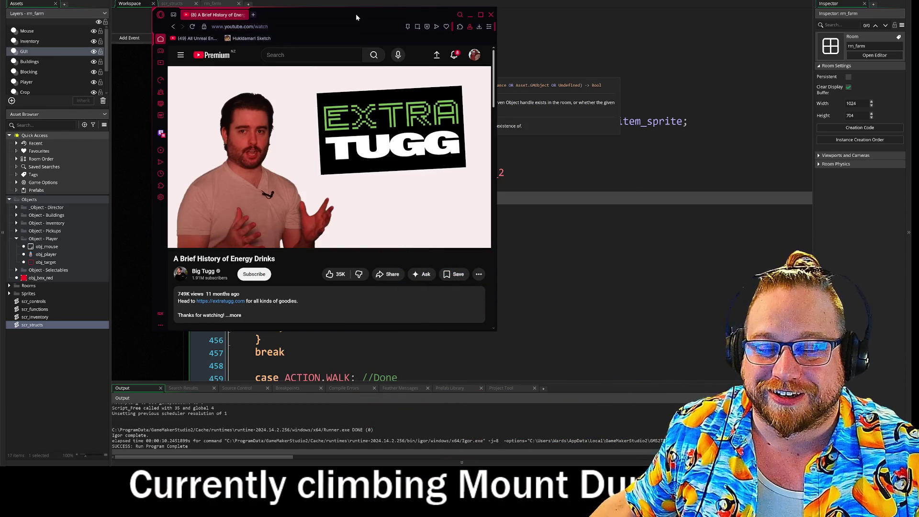
left_click_drag(355, 16, 356, 14)
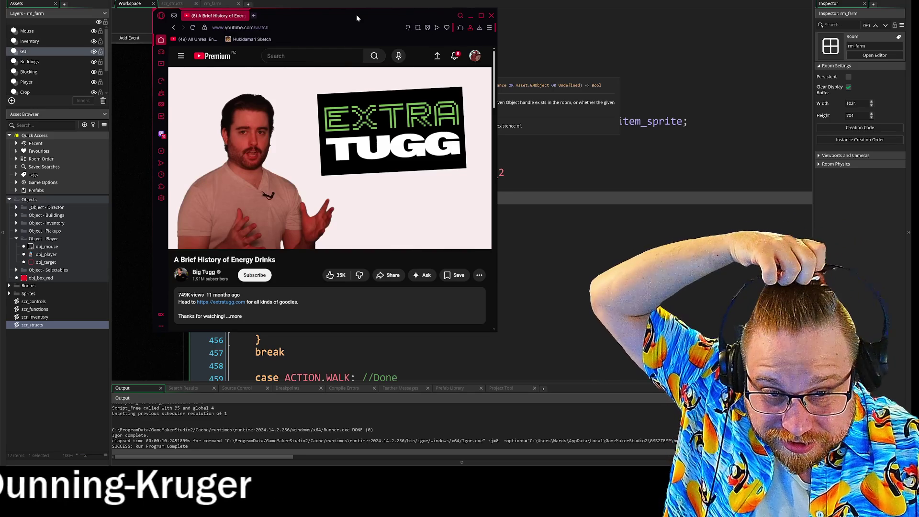
left_click_drag(356, 15, 367, 26)
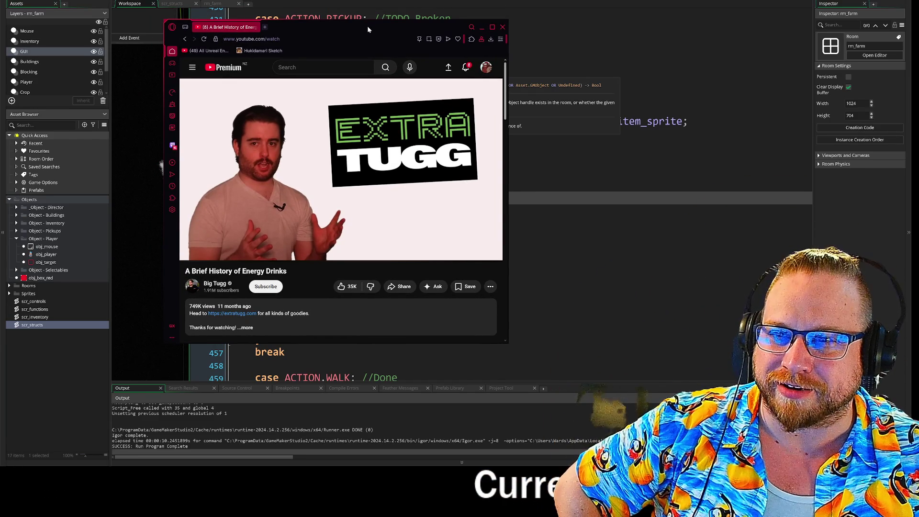
left_click_drag(368, 27, 368, 27)
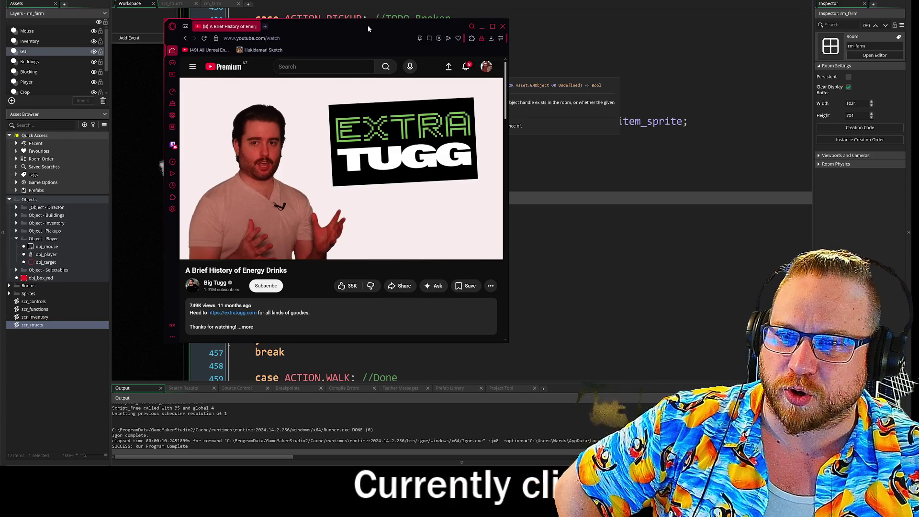
left_click(481, 26)
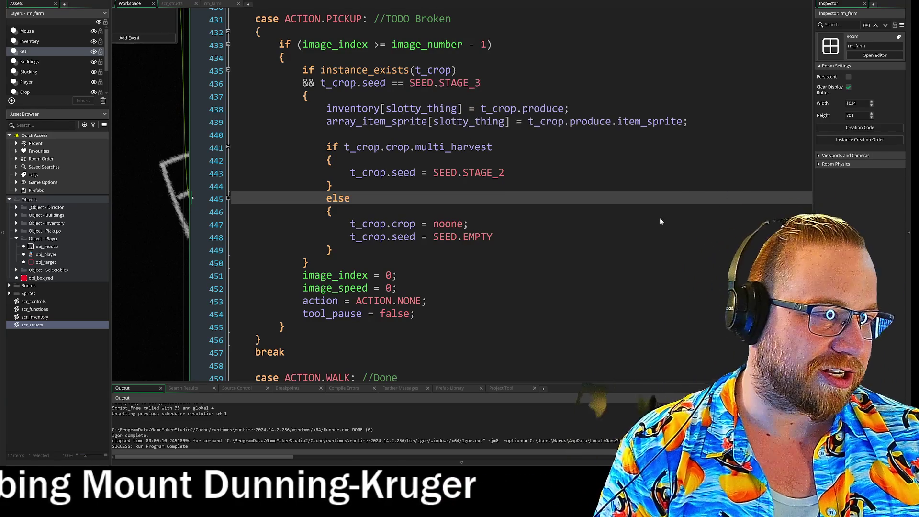
left_click(331, 211)
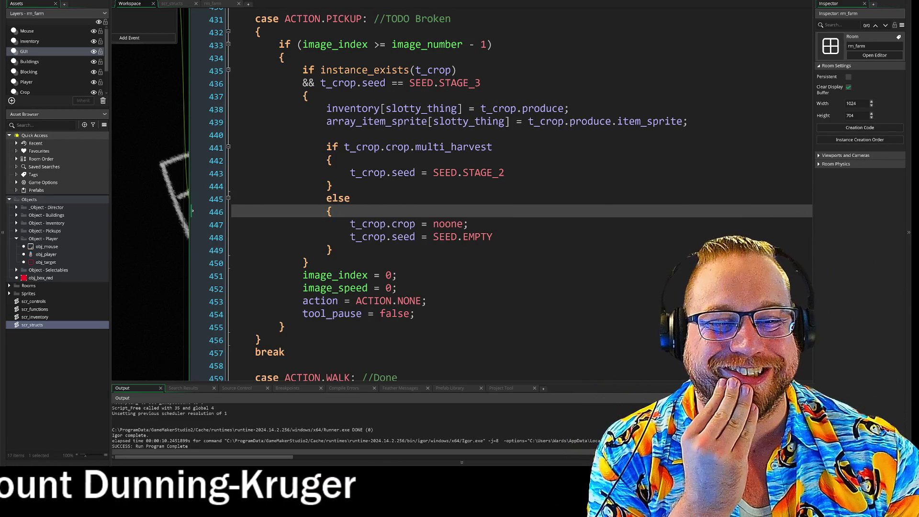
left_click(493, 236)
type(";")
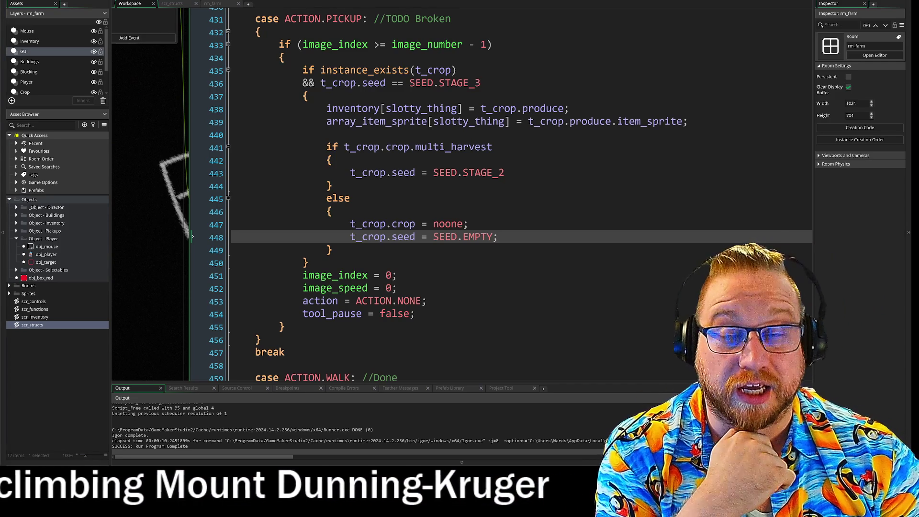
Append ';' to the end of the SEED.STAGE_2 line on line 443.
left_click(396, 276)
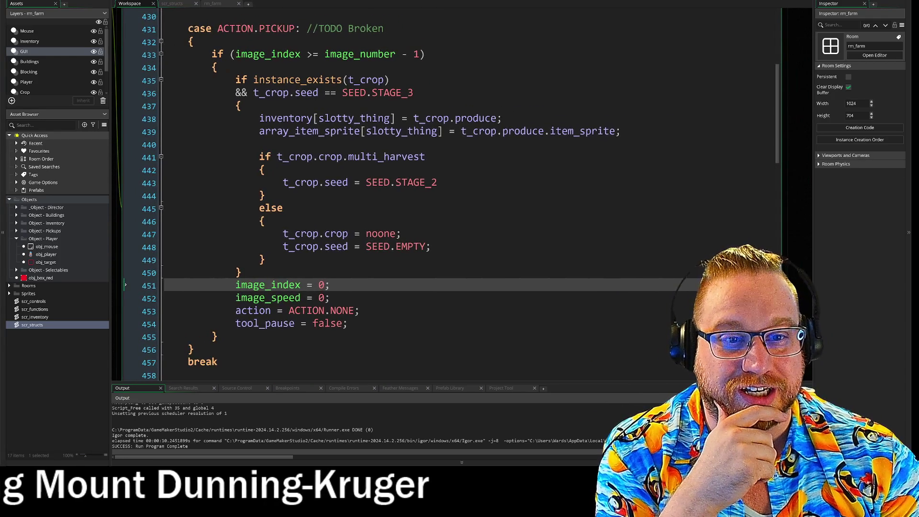
left_click(274, 266)
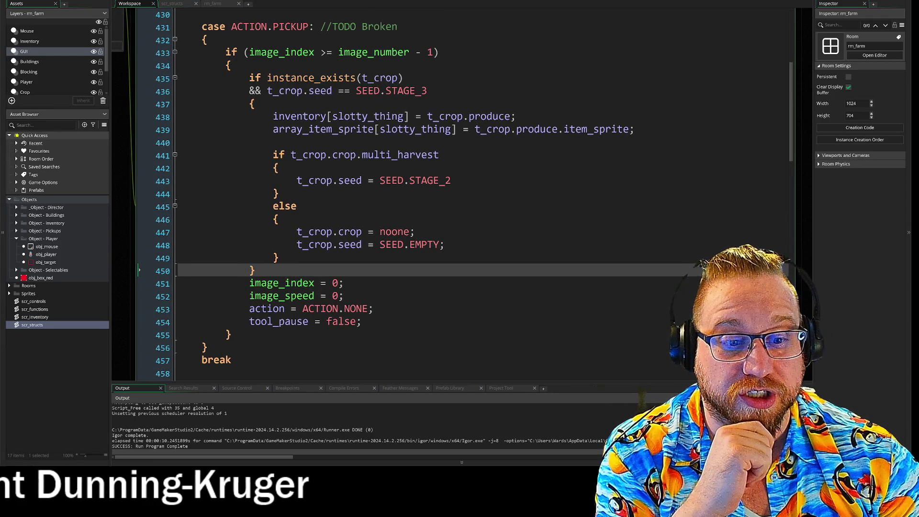
scroll(473, 192, "up", 1)
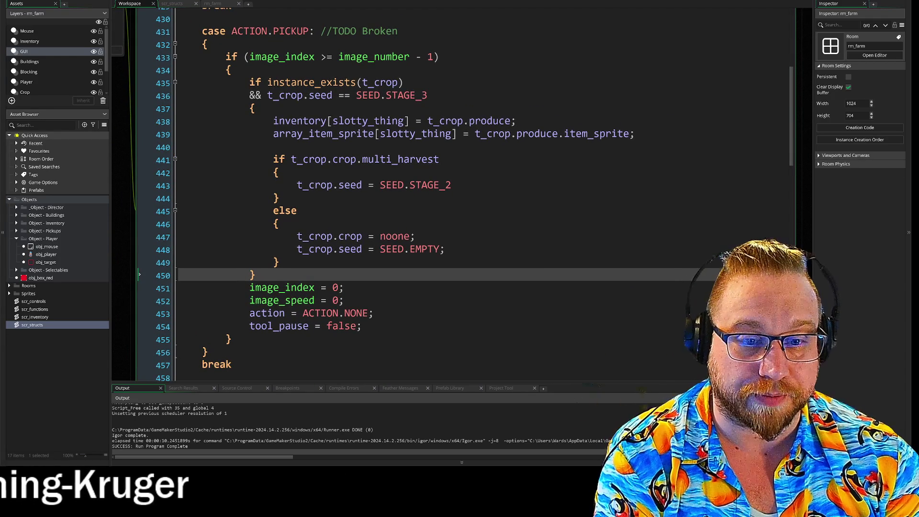
key("Up")
key("Up")
key("Up")
key("Down")
key("End")
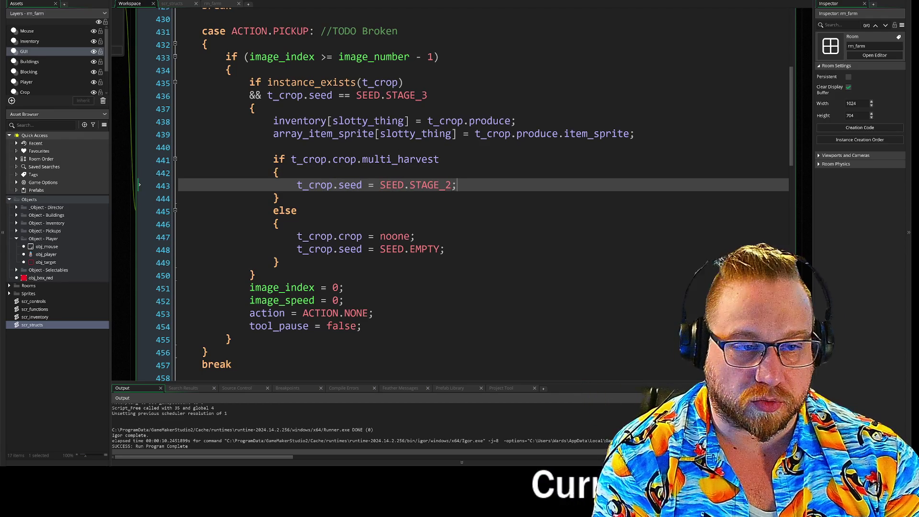
type(";")
key("Down")
key("Down")
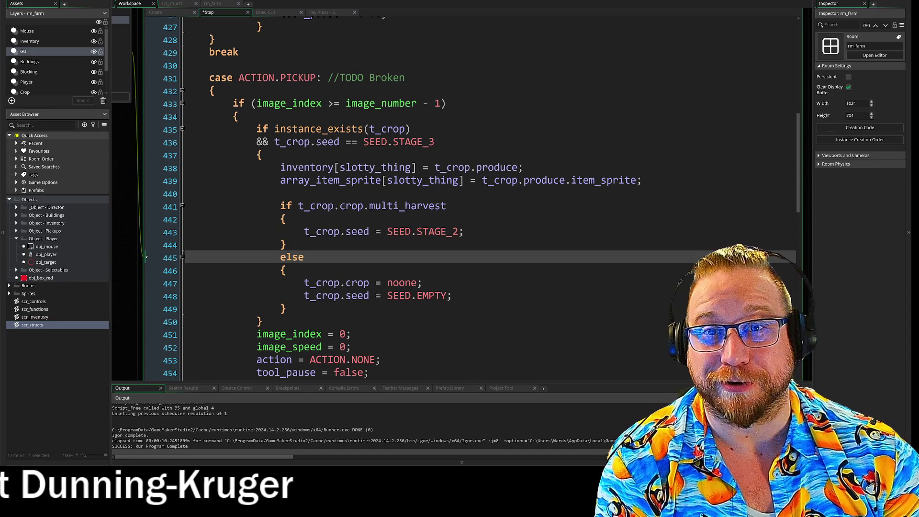
Unindent the space-press tool-use block (lines 422–427) and delete the blank line above it.
scroll(469, 198, "up", 8)
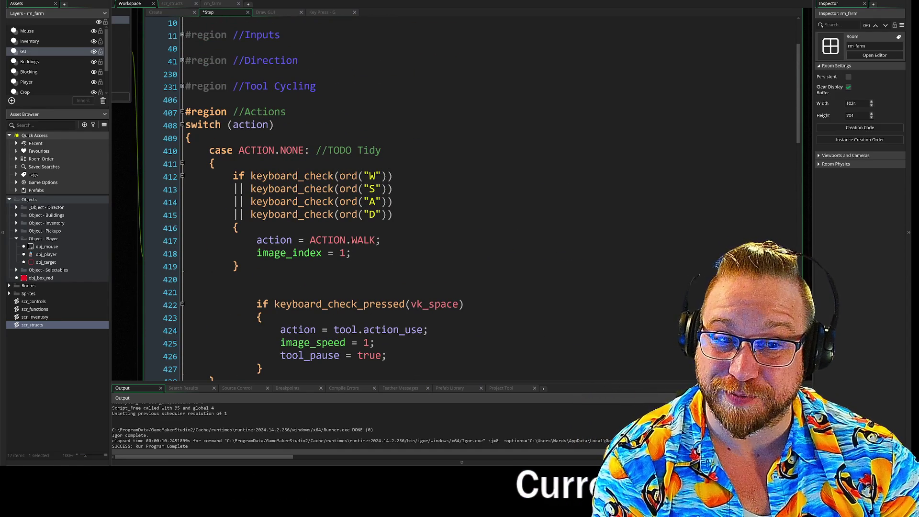
scroll(469, 199, "up", 3)
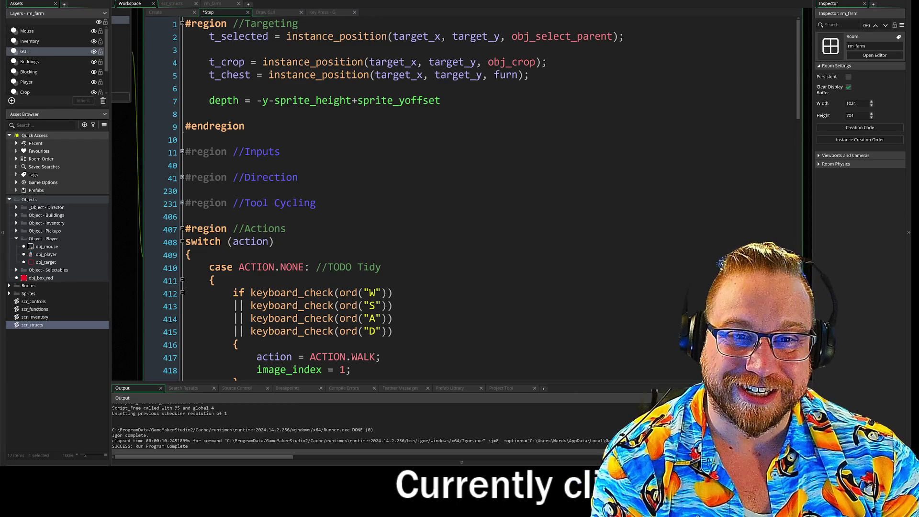
scroll(469, 198, "down", 2)
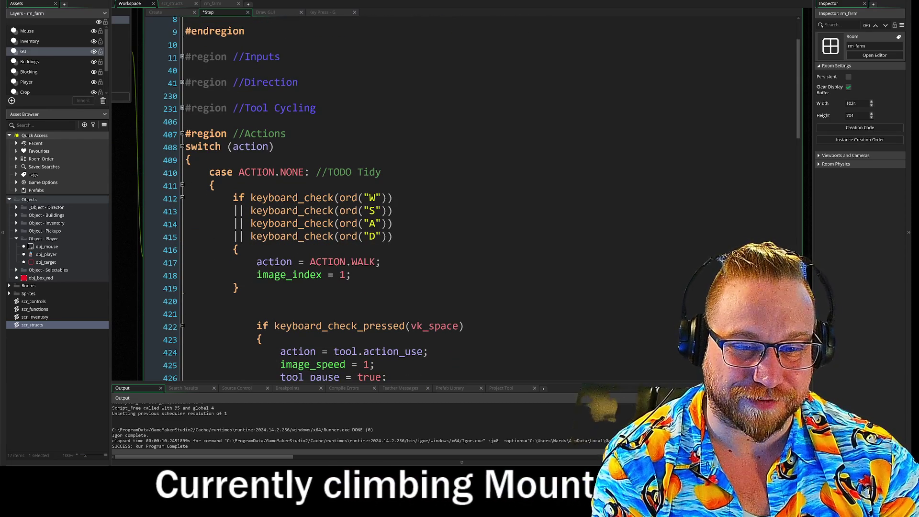
scroll(469, 199, "down", 2)
left_click_drag(256, 259, 256, 328)
key("shift+Tab")
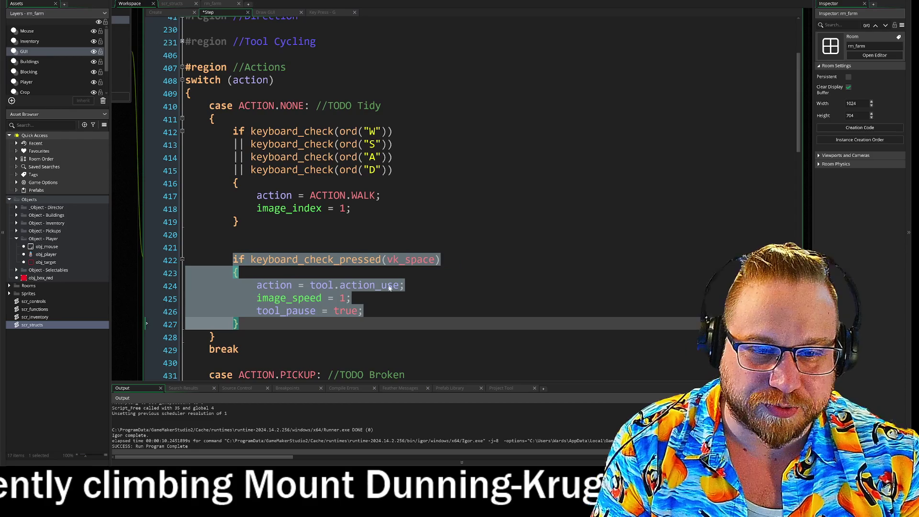
left_click(364, 297)
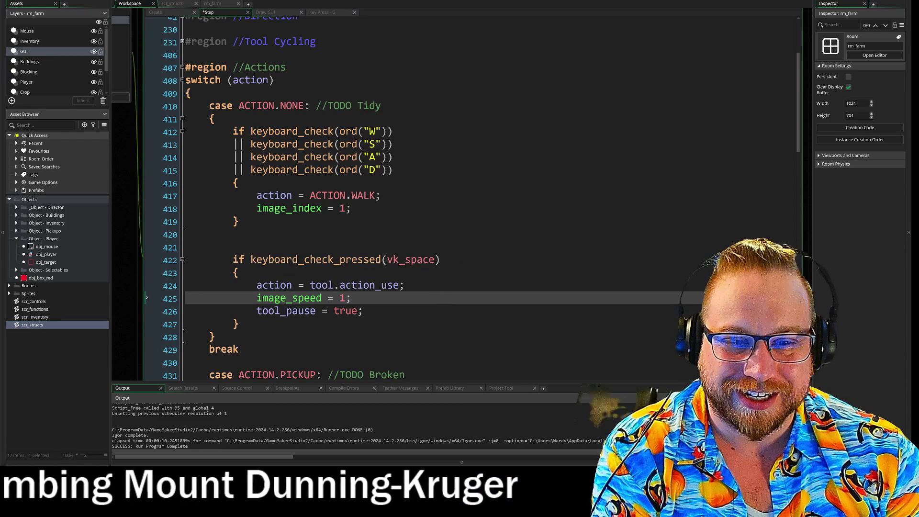
left_click(239, 247)
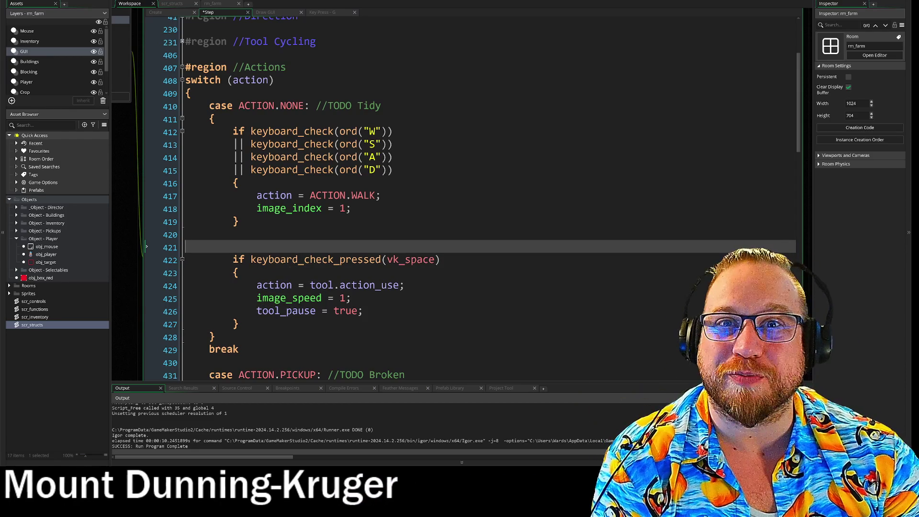
key("BackSpace")
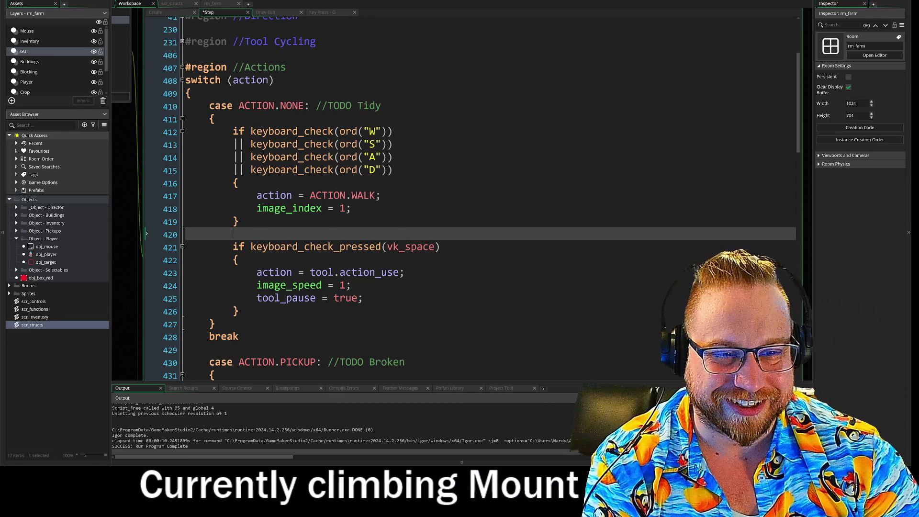
Check the pickup case's animation-end test, then collapse #region //Inputs and expand #region //Direction.
left_click(441, 247)
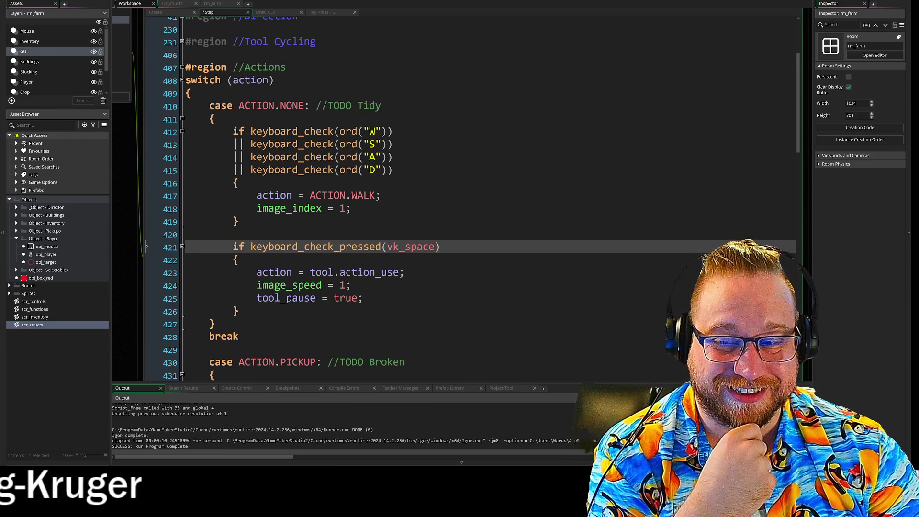
scroll(469, 198, "down", 2)
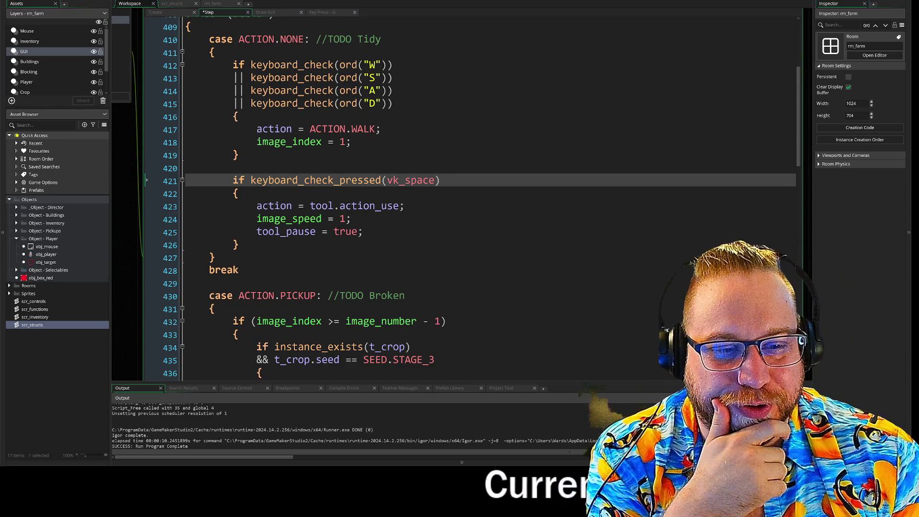
scroll(472, 200, "down", 6)
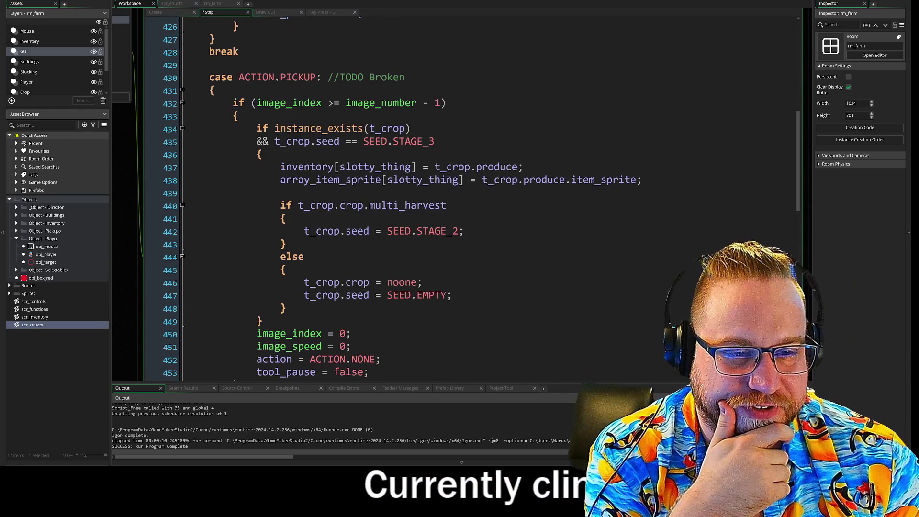
mouse_move(233, 103)
left_mouse_down()
mouse_move(445, 103)
mouse_move(238, 116)
left_mouse_up()
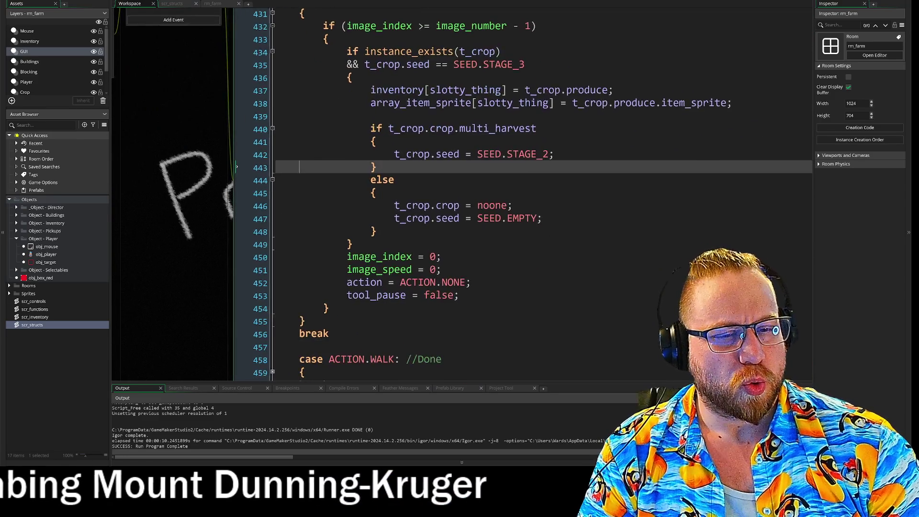
scroll(478, 239, "up", 10)
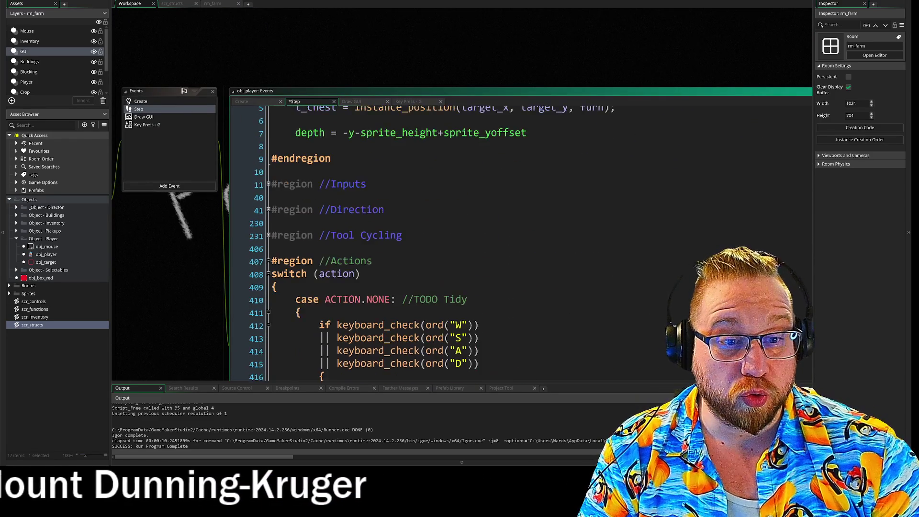
scroll(479, 239, "up", 1)
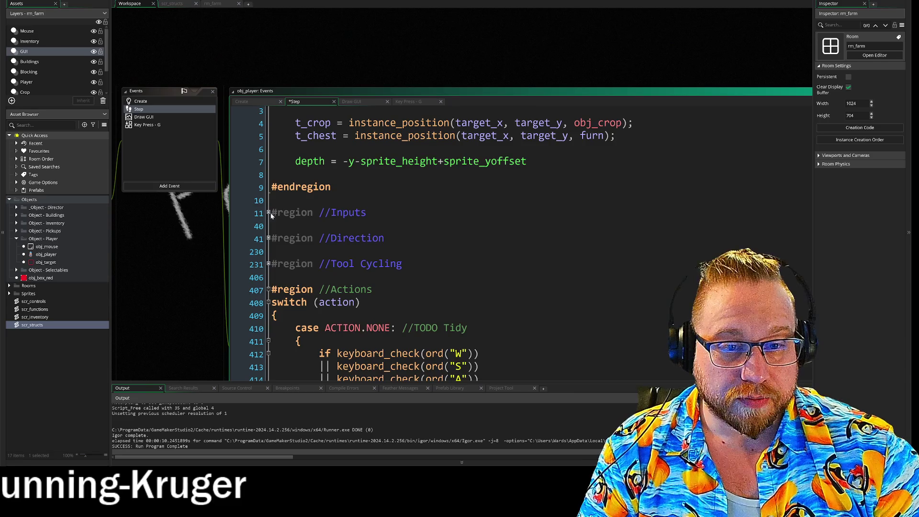
left_click(269, 213)
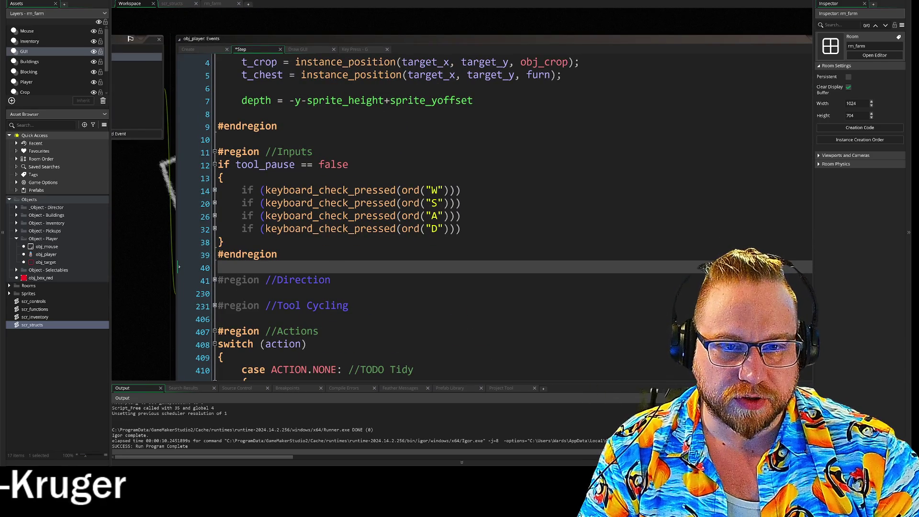
left_click(215, 151)
left_click(215, 177)
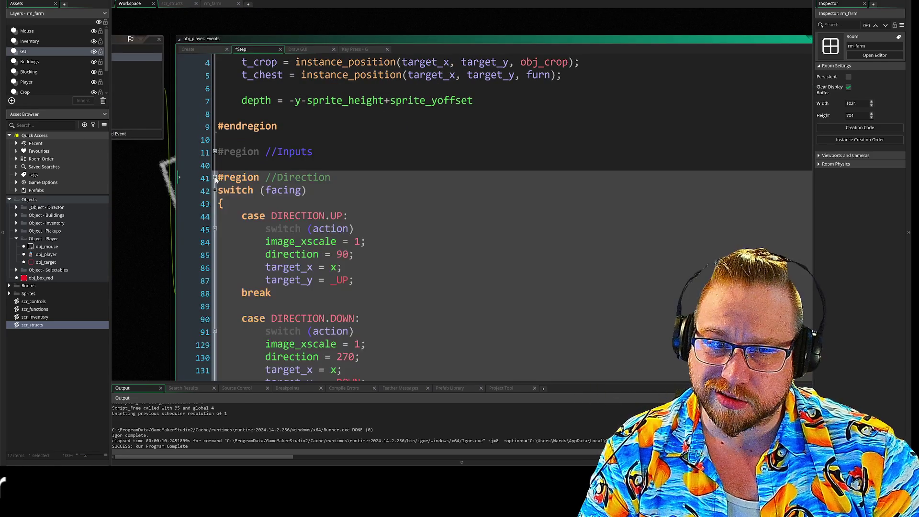
scroll(216, 181, "down", 7)
scroll(494, 217, "down", 3)
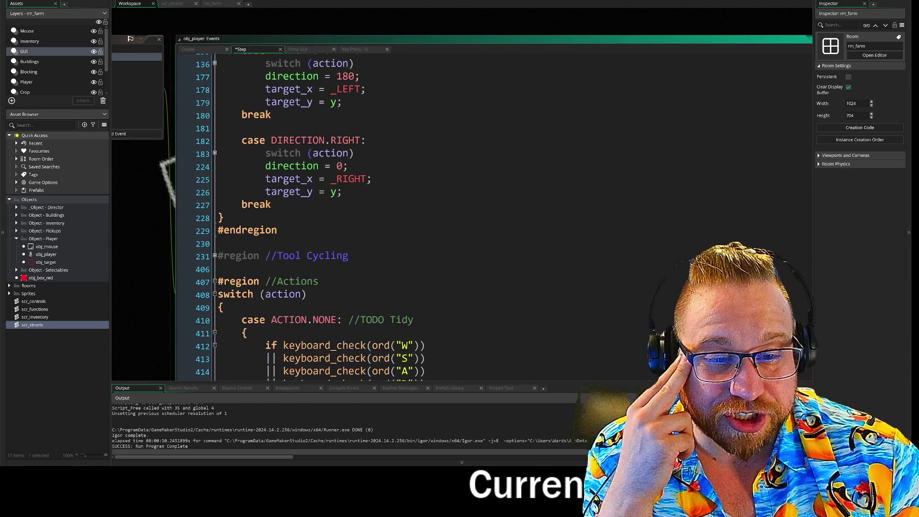
scroll(495, 217, "up", 8)
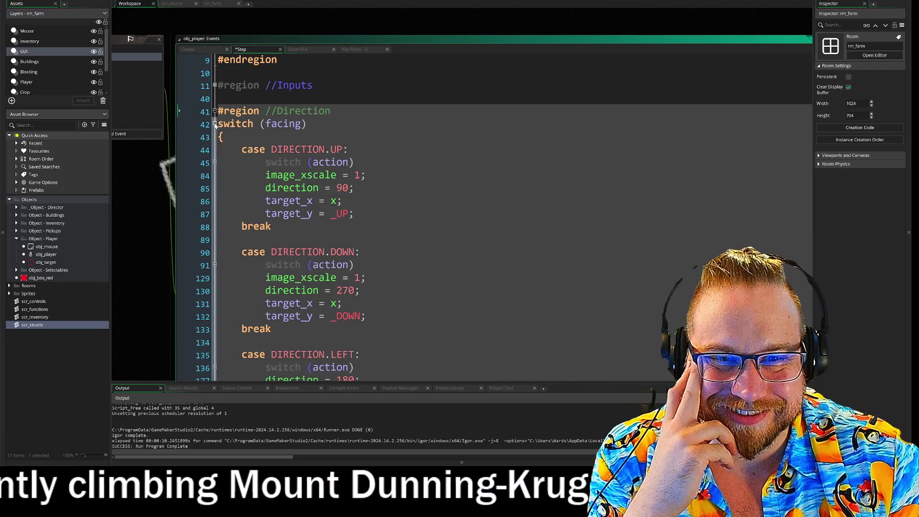
left_click(215, 124)
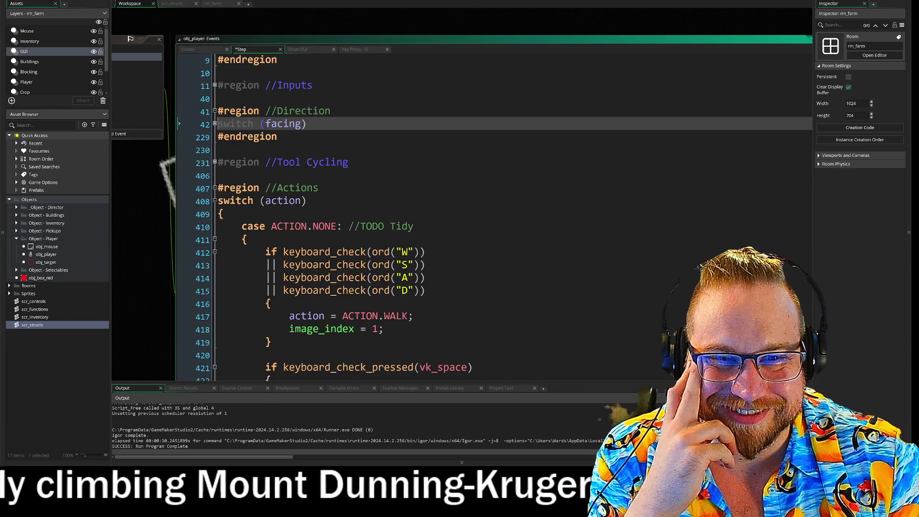
left_click(215, 124)
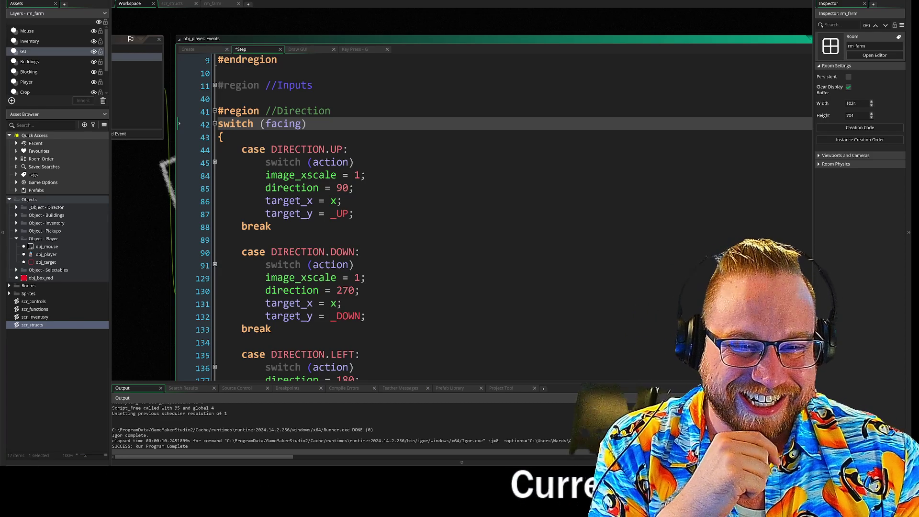
left_click(215, 162)
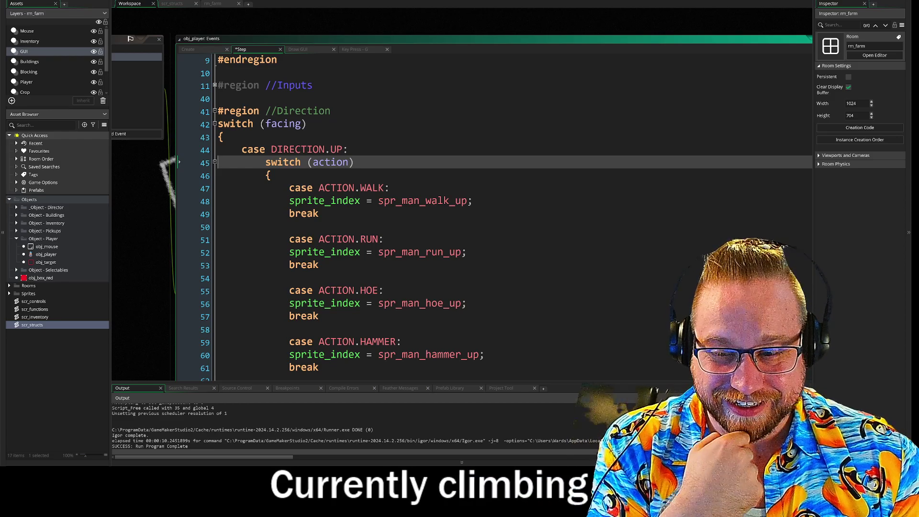
Delete the stray blank line 82 after the UP PICKUP case.
scroll(493, 215, "down", 1)
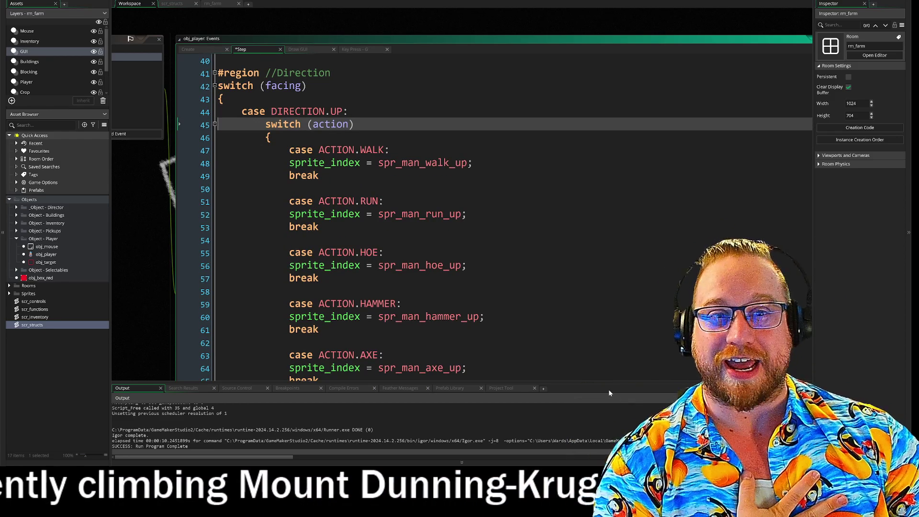
scroll(493, 215, "down", 1)
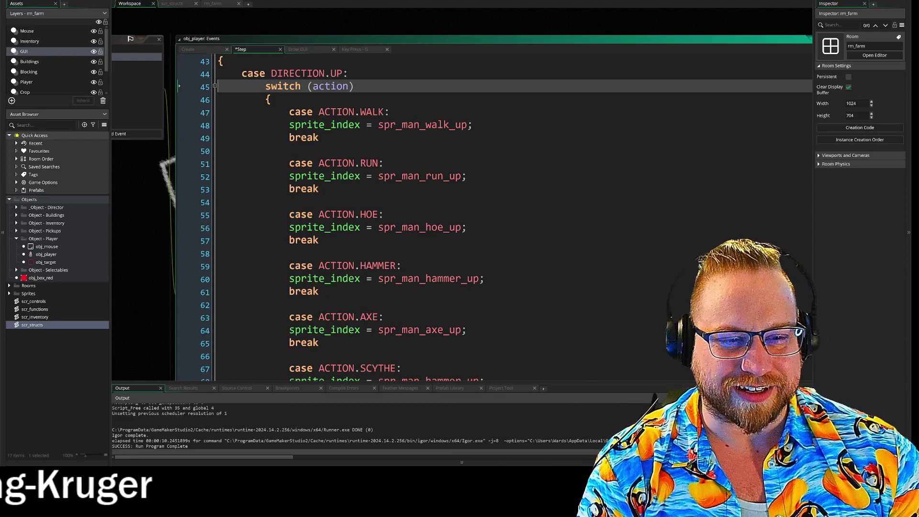
scroll(493, 215, "down", 3)
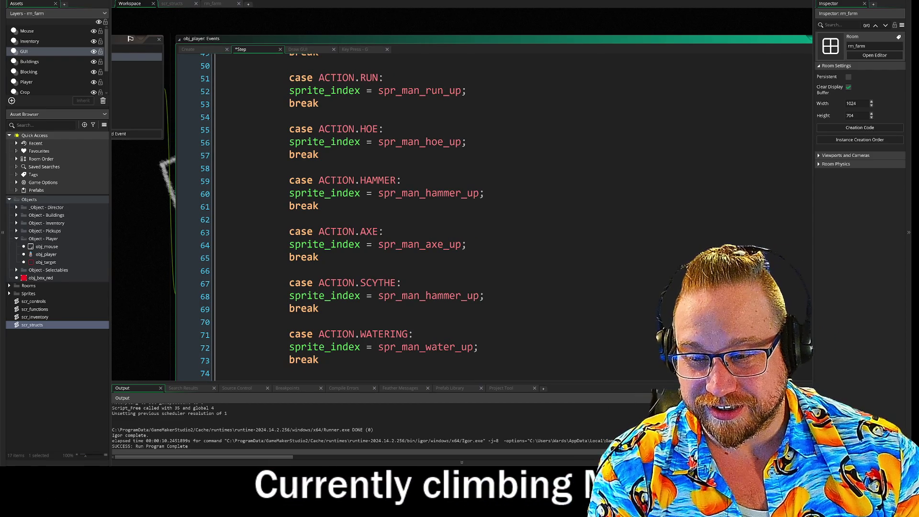
scroll(493, 215, "down", 5)
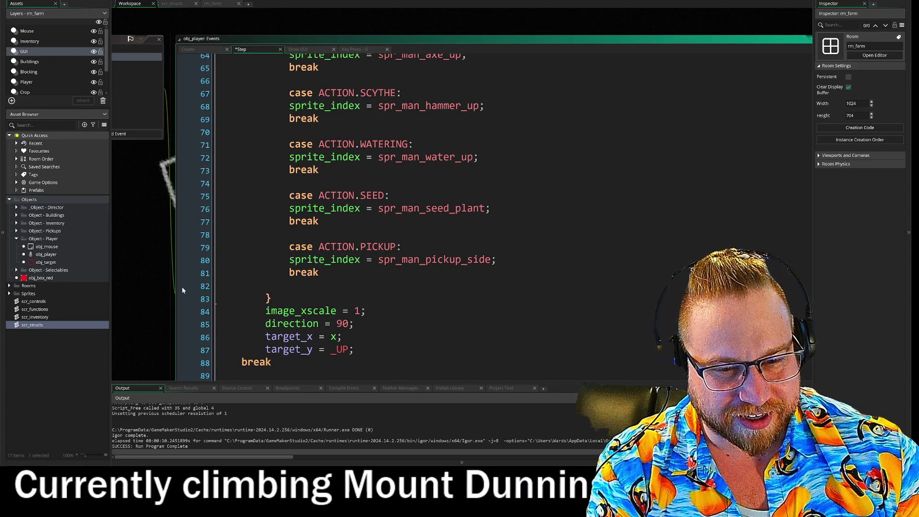
left_click(289, 285)
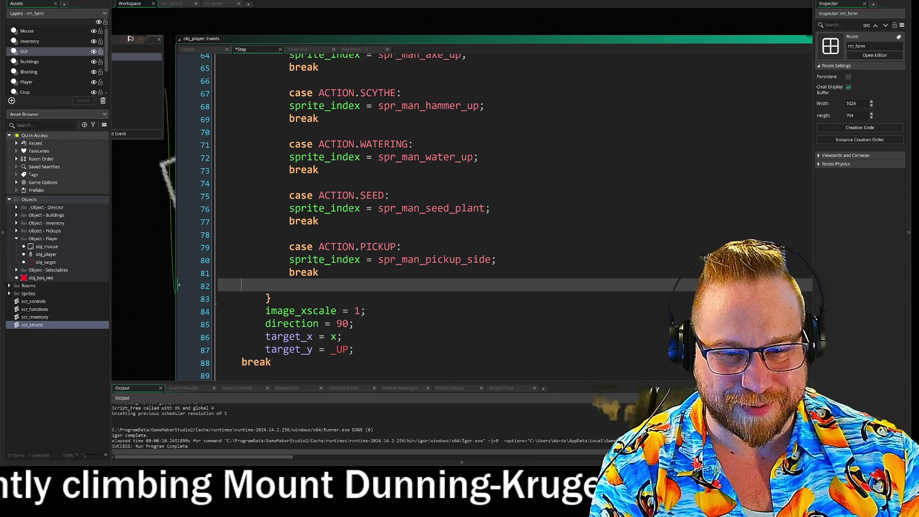
key("BackSpace")
scroll(430, 215, "up", 2)
scroll(493, 215, "up", 8)
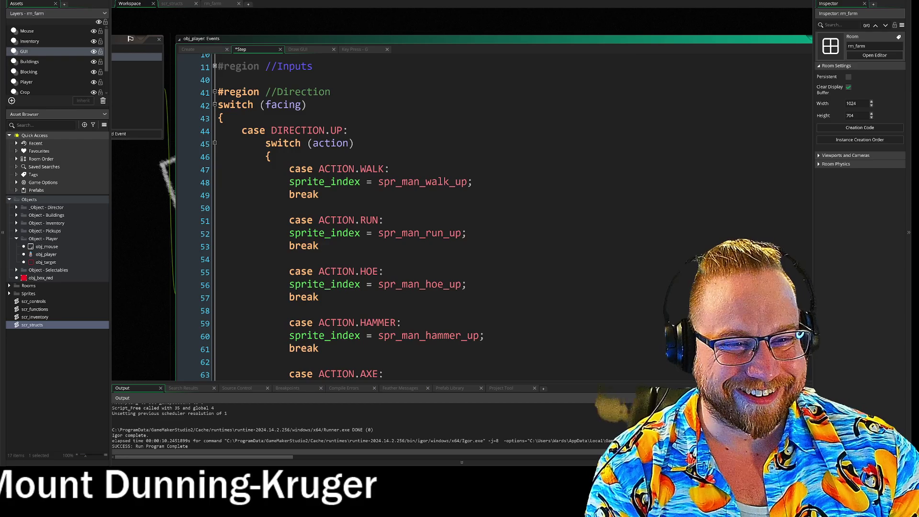
Unfold the action switches under DIRECTION.DOWN and DIRECTION.RIGHT.
scroll(431, 215, "down", 1)
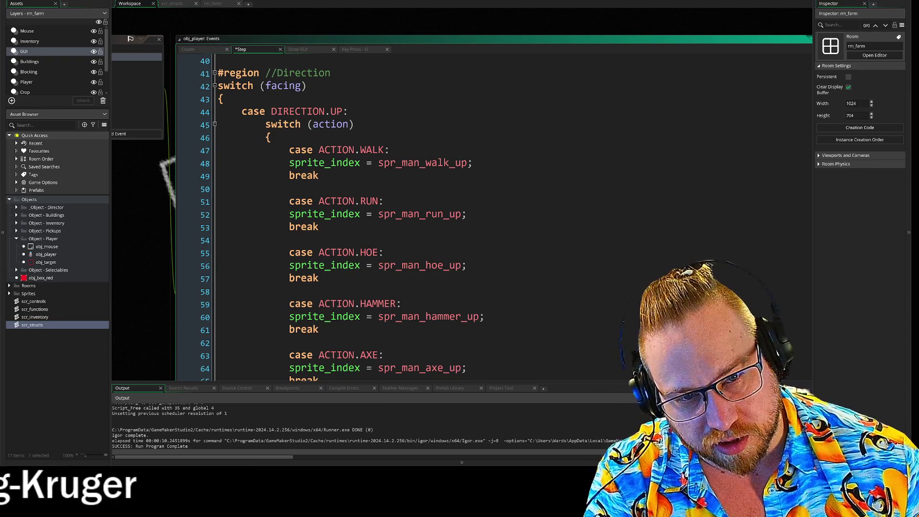
scroll(340, 218, "down", 4)
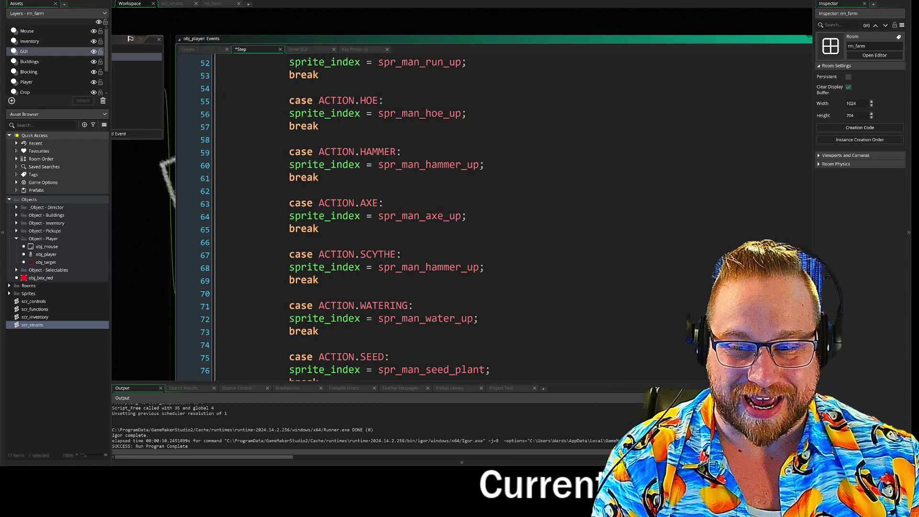
scroll(344, 217, "down", 2)
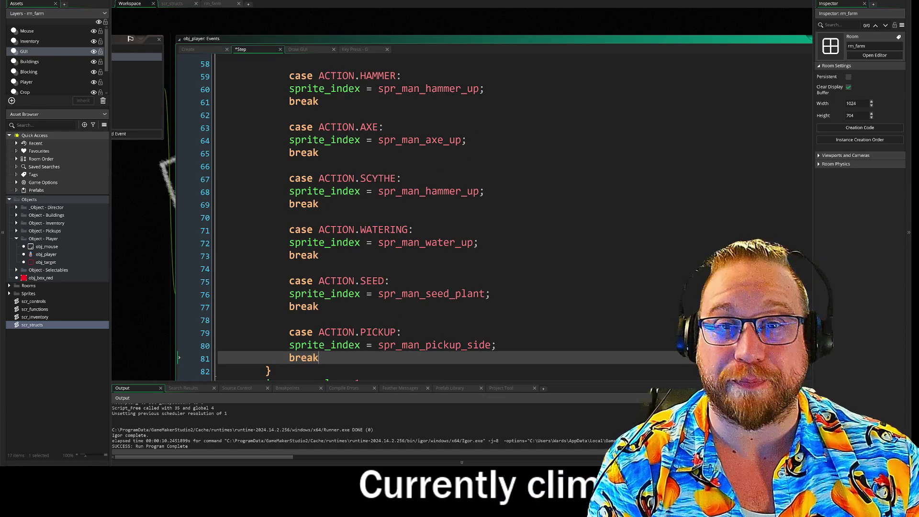
scroll(430, 217, "down", 1)
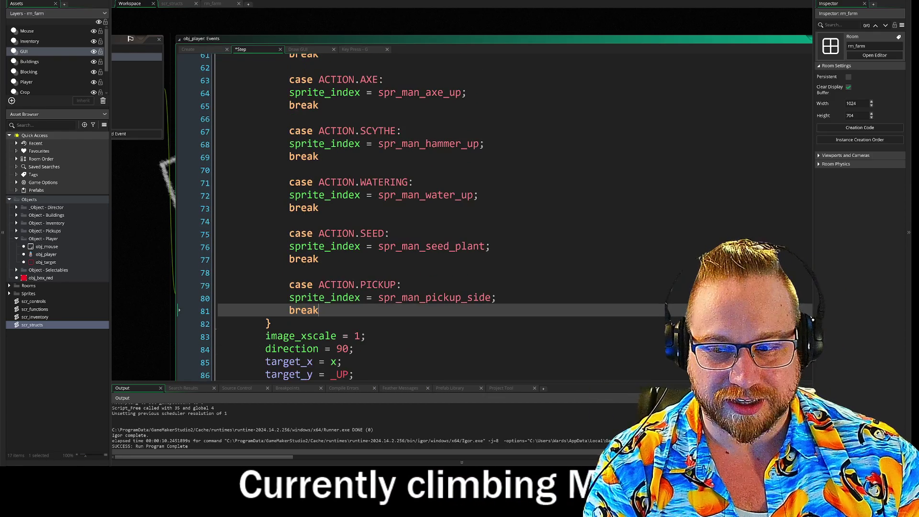
scroll(431, 218, "down", 1)
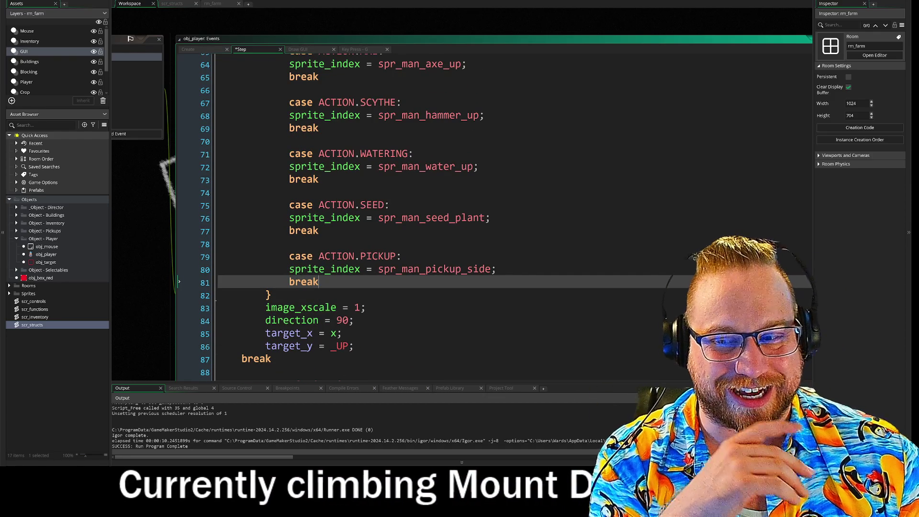
scroll(430, 218, "down", 3)
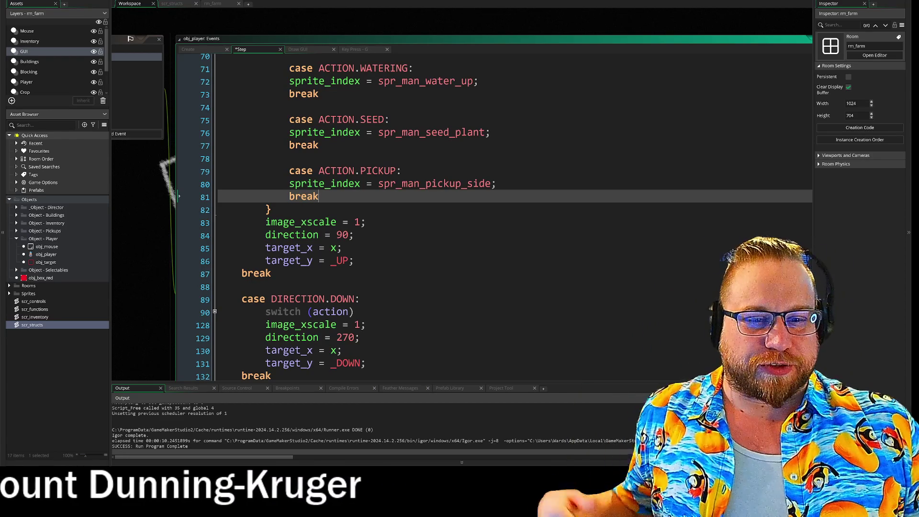
left_click(214, 313)
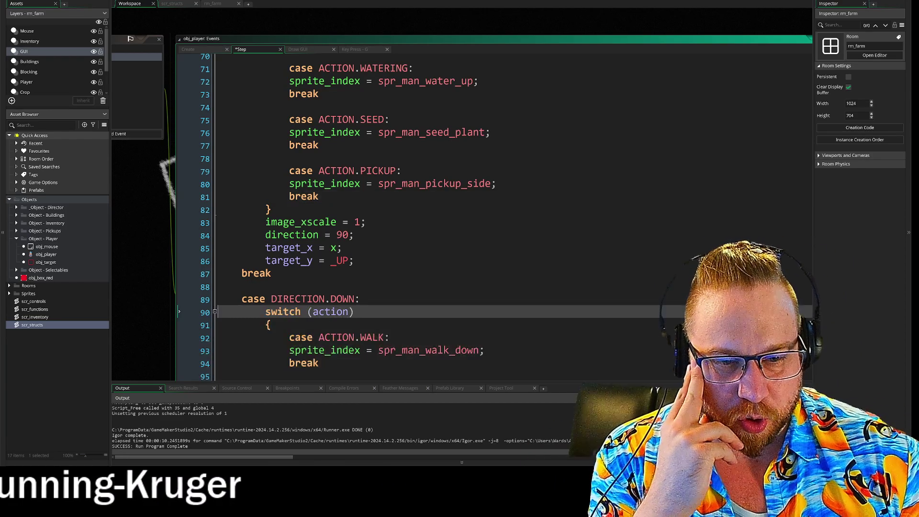
scroll(215, 314, "down", 10)
scroll(215, 226, "down", 7)
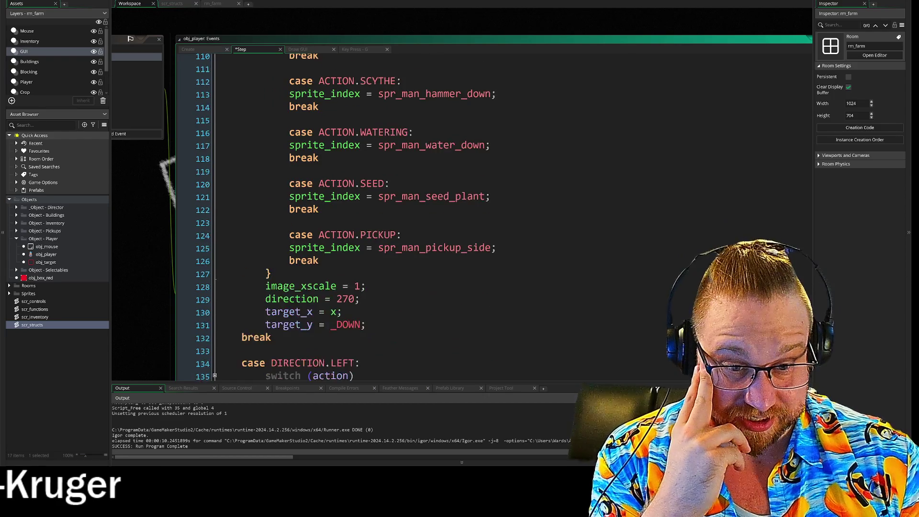
scroll(215, 226, "down", 12)
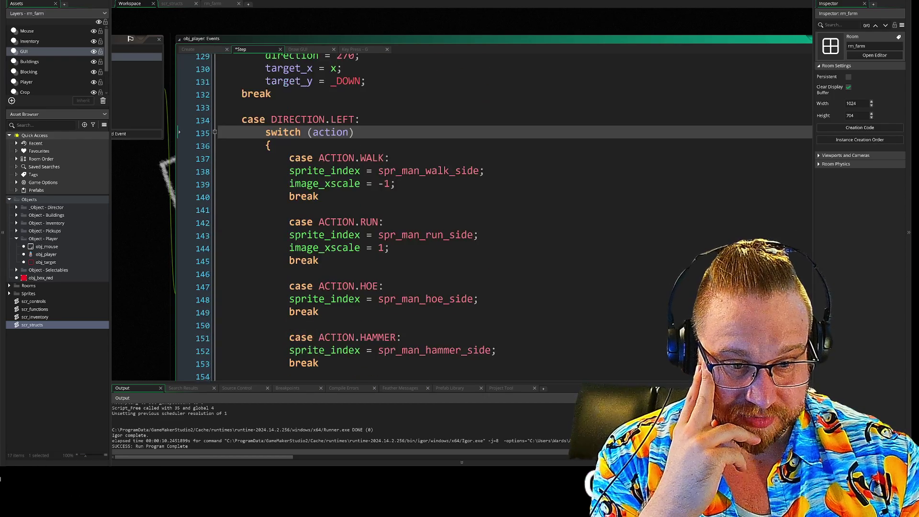
scroll(493, 216, "down", 3)
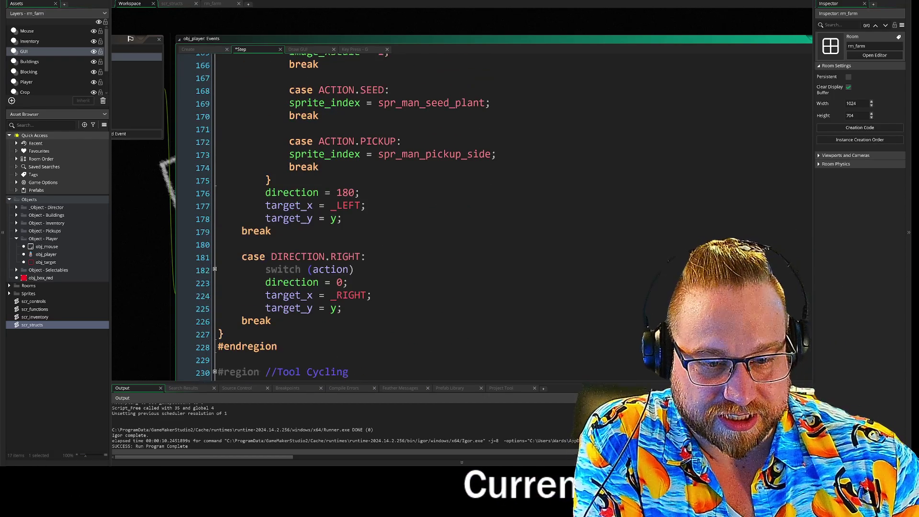
left_click(215, 271)
Select lines 223–225 in the side-facing action switch.
scroll(216, 272, "down", 9)
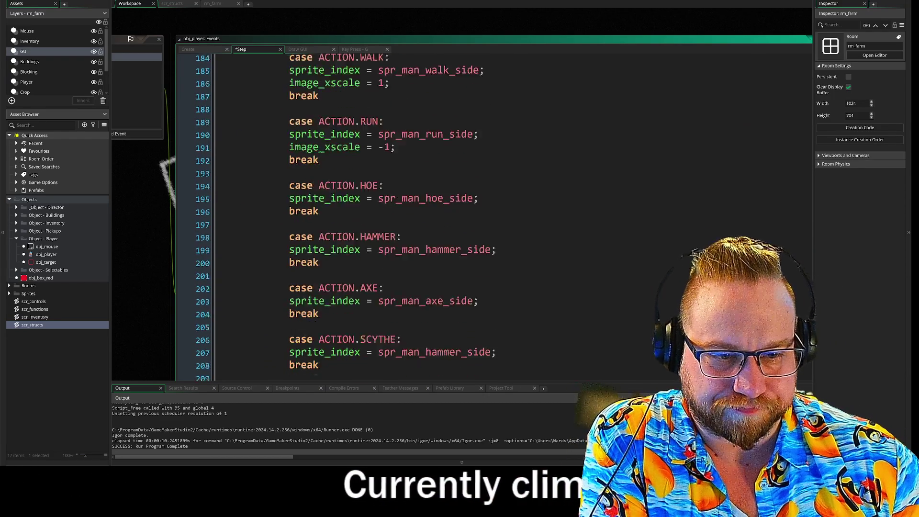
scroll(493, 215, "down", 3)
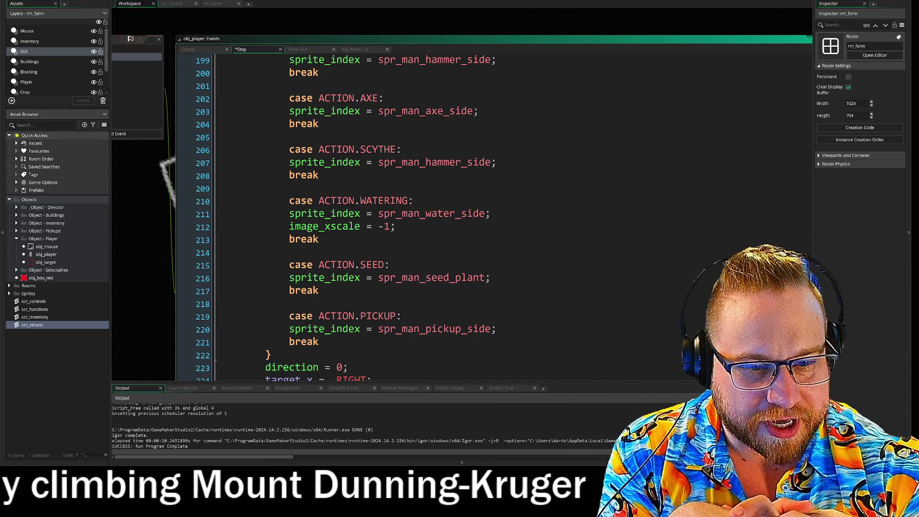
scroll(493, 215, "down", 2)
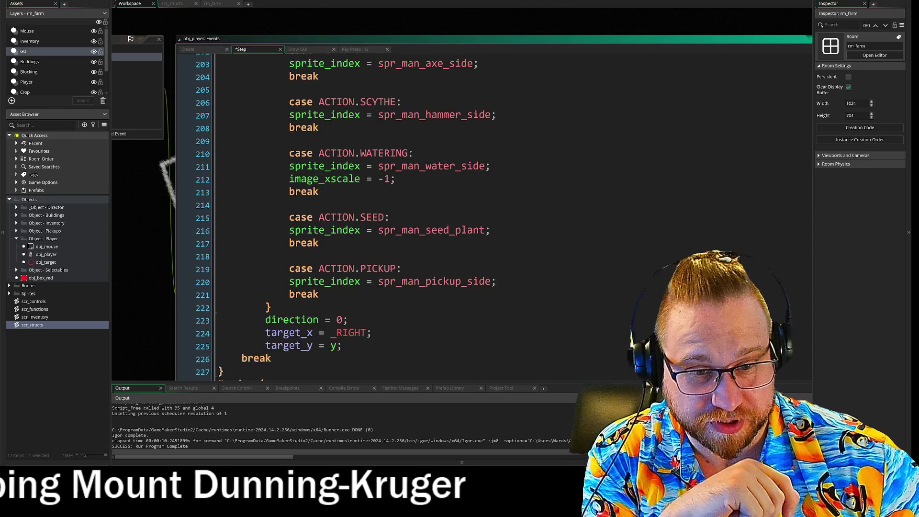
scroll(493, 215, "up", 4)
scroll(493, 216, "down", 5)
mouse_move(266, 272)
left_mouse_down()
mouse_move(347, 272)
mouse_move(343, 298)
left_mouse_up()
scroll(493, 216, "up", 12)
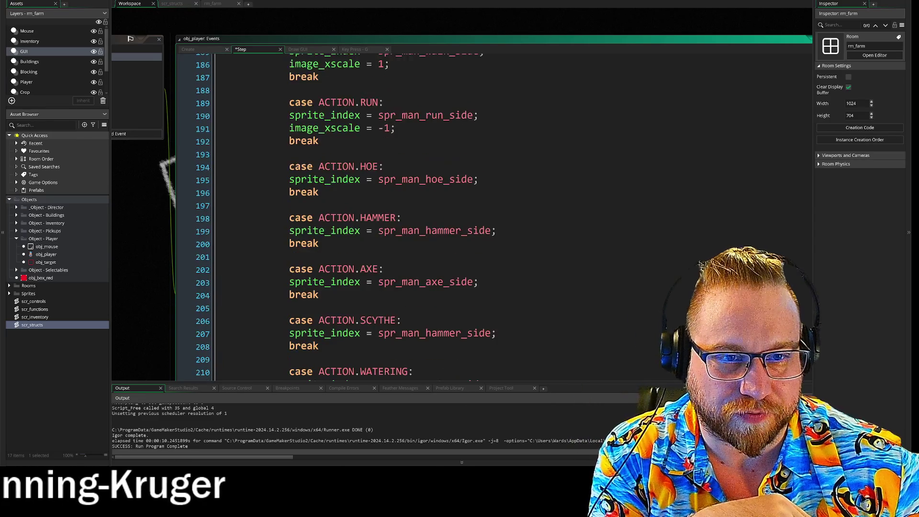
scroll(544, 275, "down", 13)
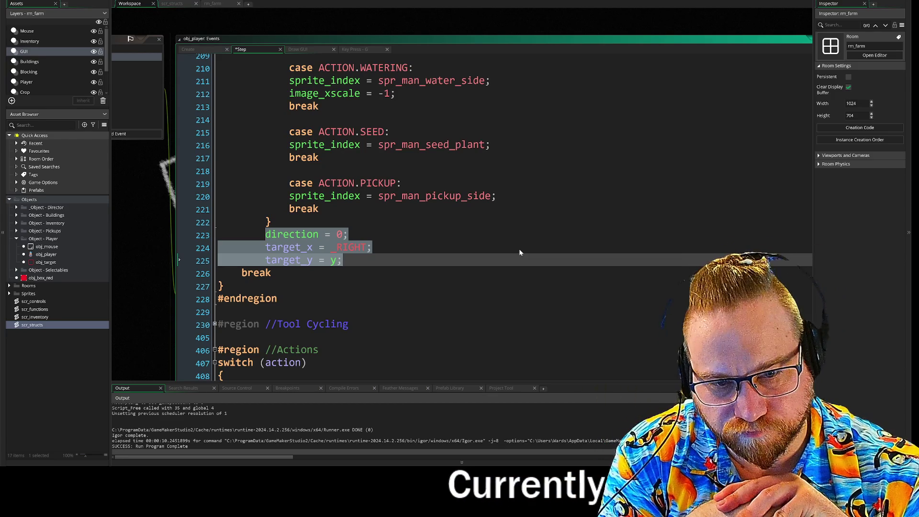
Clear the selection, then peek inside the Tool Cycling region and fold it again.
left_click(342, 259)
scroll(493, 216, "down", 2)
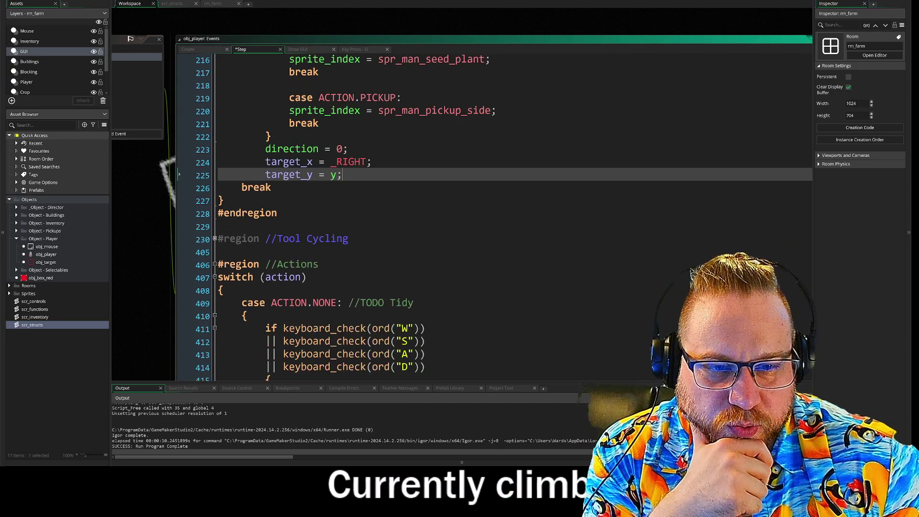
left_click(214, 239)
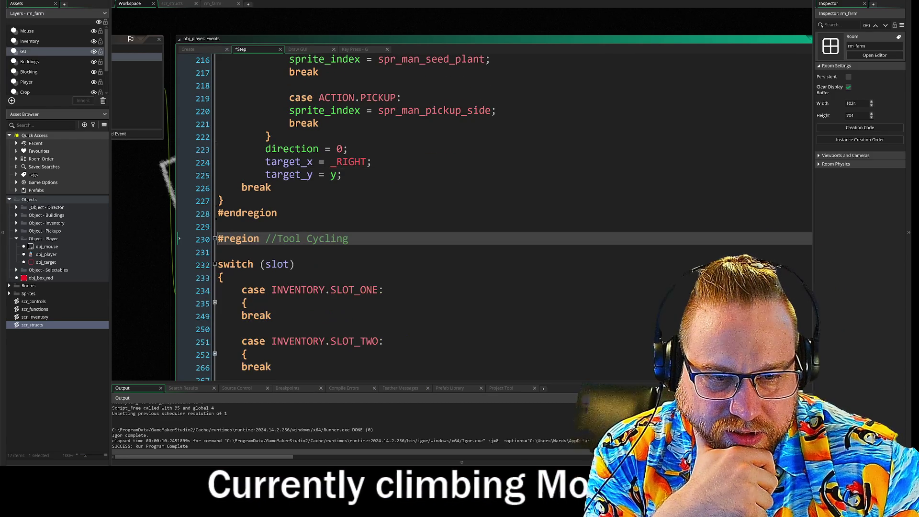
left_click(214, 238)
Expand the WALK case at line 458 and inspect its move_and_collide call.
scroll(493, 215, "down", 1)
scroll(492, 215, "up", 1)
scroll(492, 215, "down", 5)
scroll(492, 215, "down", 5)
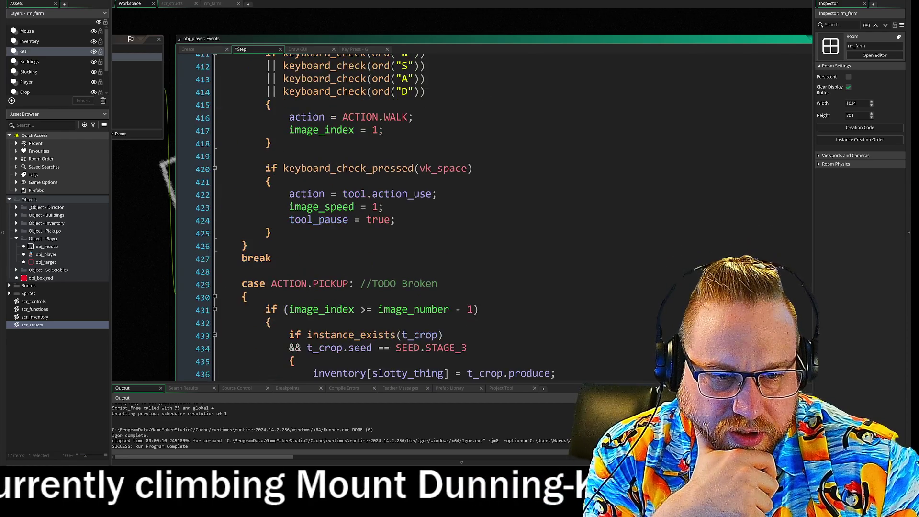
scroll(492, 216, "up", 4)
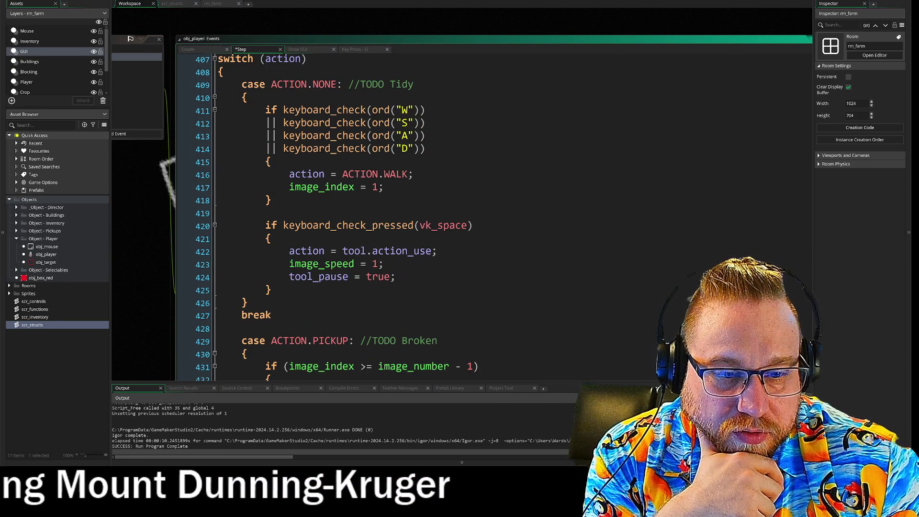
scroll(493, 215, "down", 7)
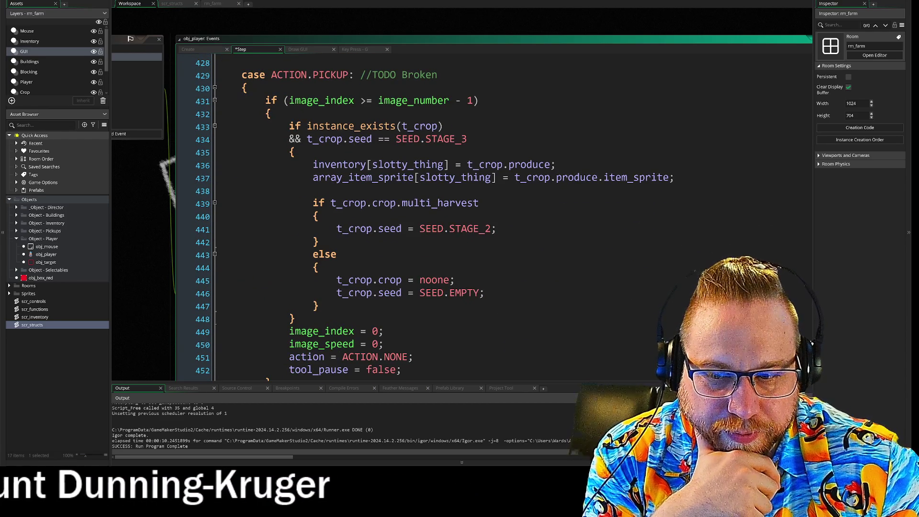
scroll(493, 215, "down", 7)
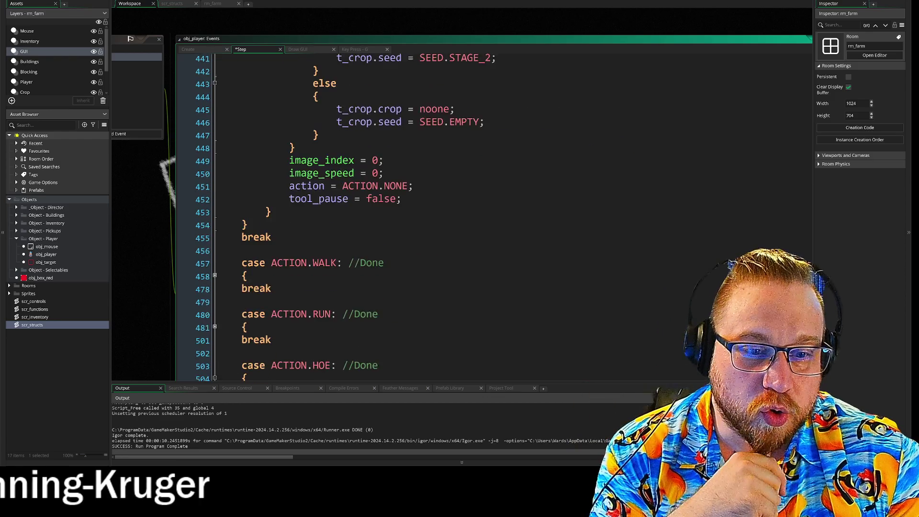
left_click(215, 191)
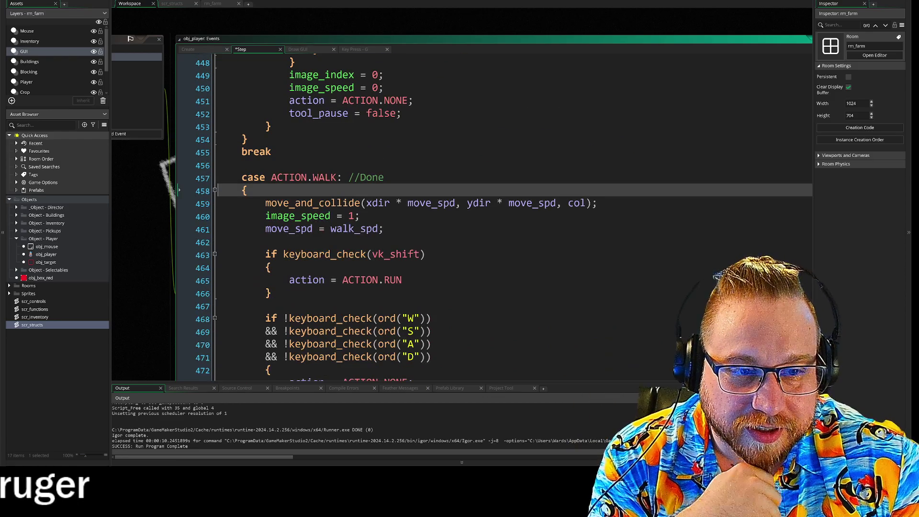
scroll(215, 191, "down", 1)
left_click(311, 155)
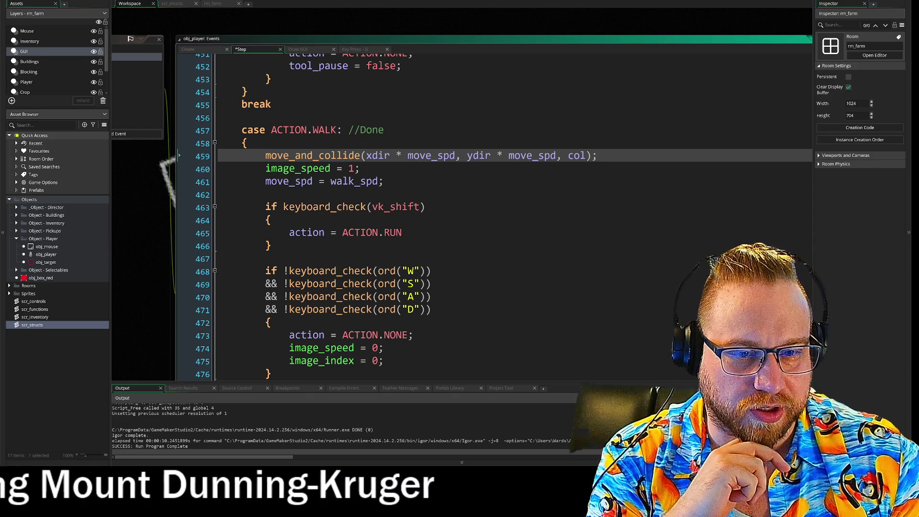
left_click(271, 246)
key("Down")
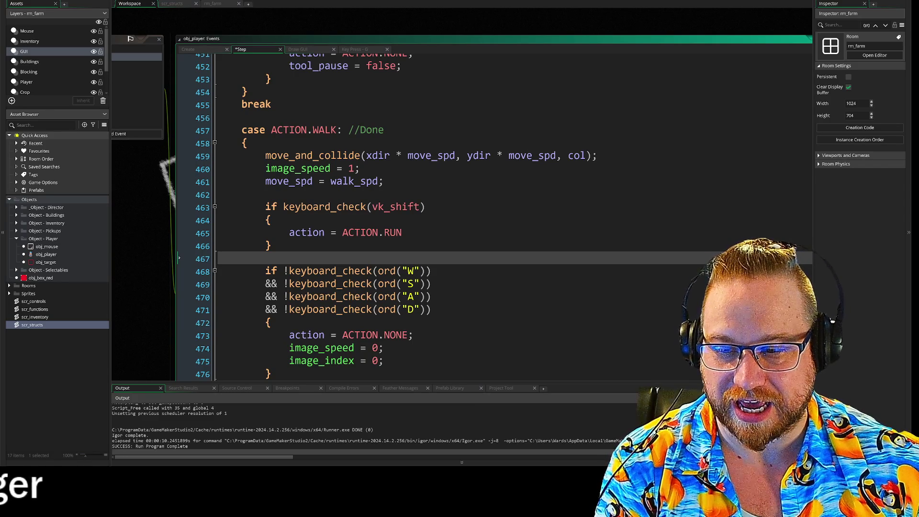
scroll(430, 215, "up", 8)
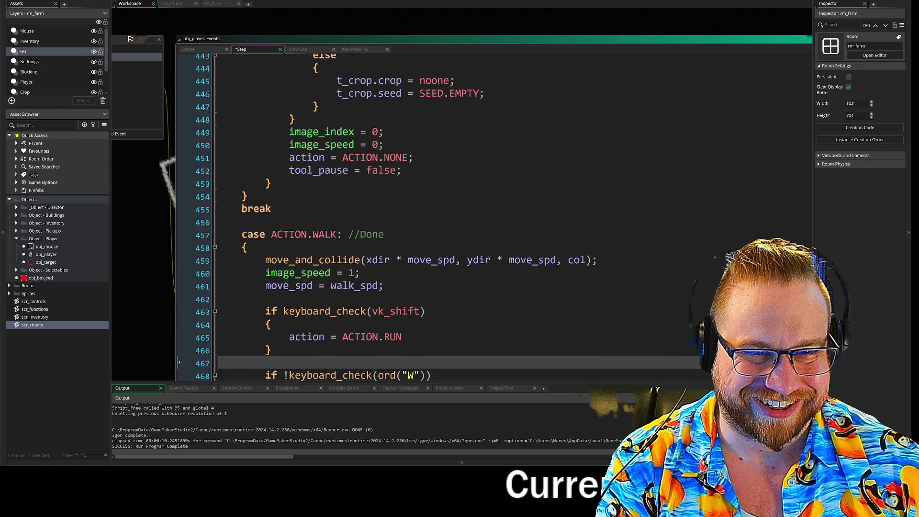
Scroll up through the Step event and briefly select the direction and target lines 176–178.
scroll(431, 215, "up", 7)
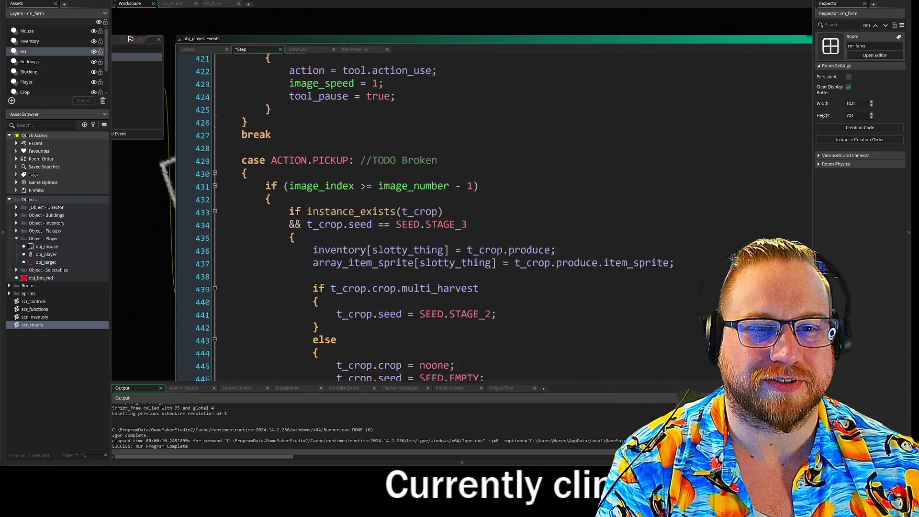
scroll(431, 216, "up", 2)
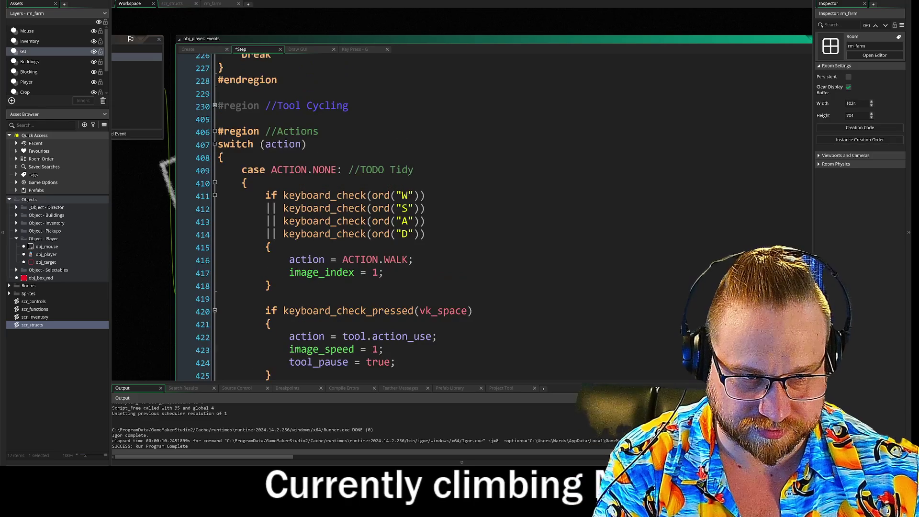
scroll(431, 215, "up", 4)
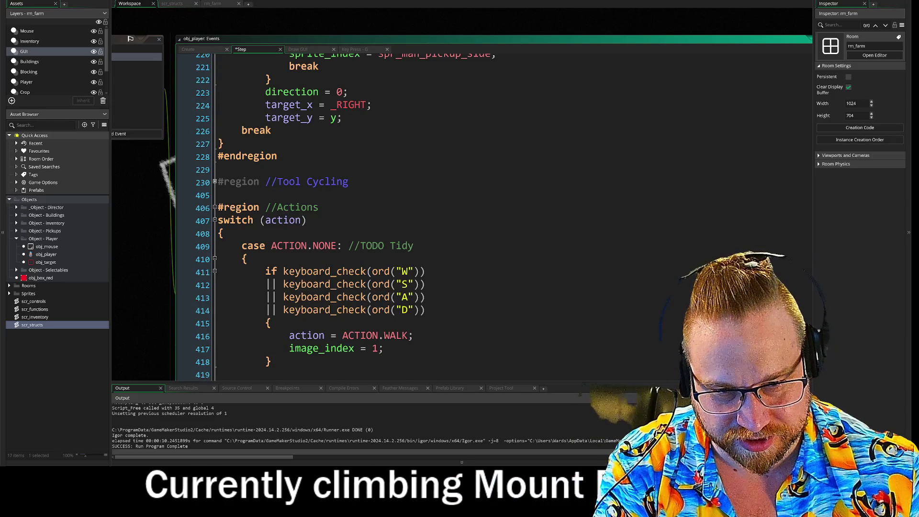
scroll(431, 216, "up", 2)
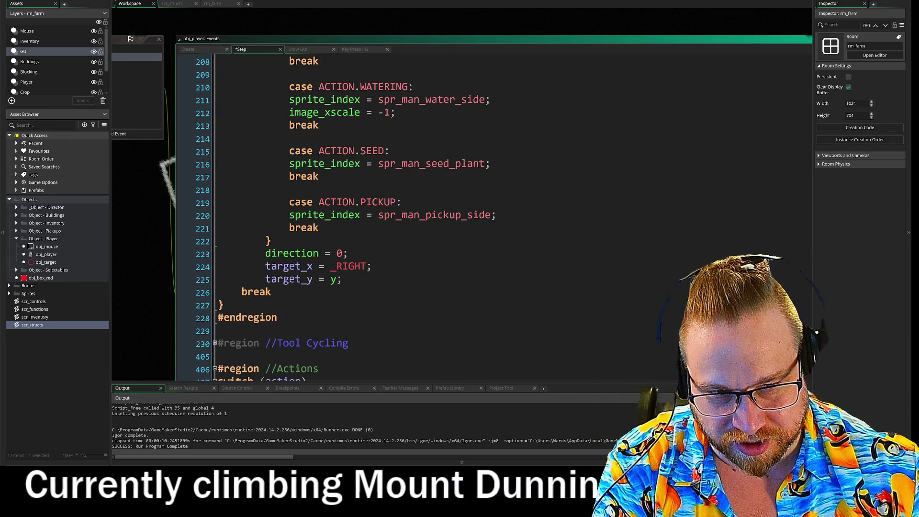
scroll(431, 215, "up", 2)
scroll(430, 216, "up", 7)
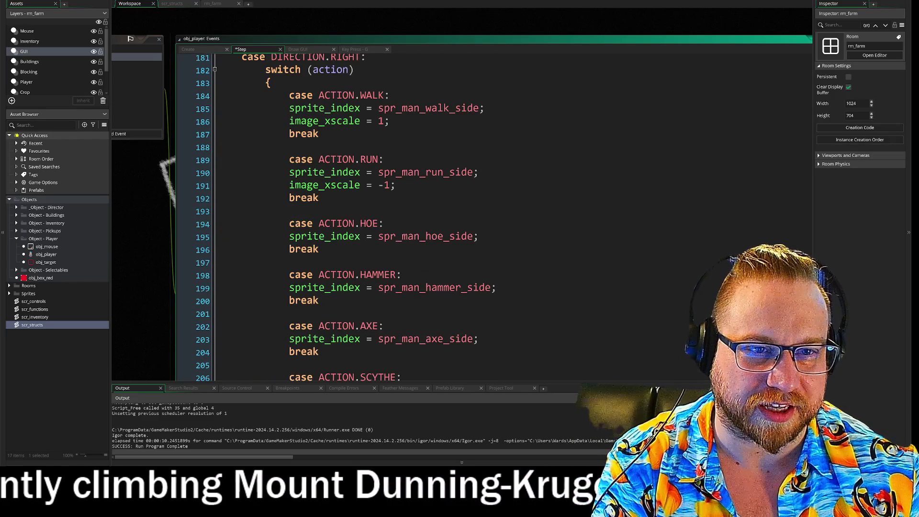
scroll(431, 215, "up", 1)
scroll(431, 215, "up", 1)
mouse_move(171, 223)
left_mouse_down()
mouse_move(229, 165)
mouse_move(209, 208)
left_mouse_up()
scroll(469, 239, "up", 6)
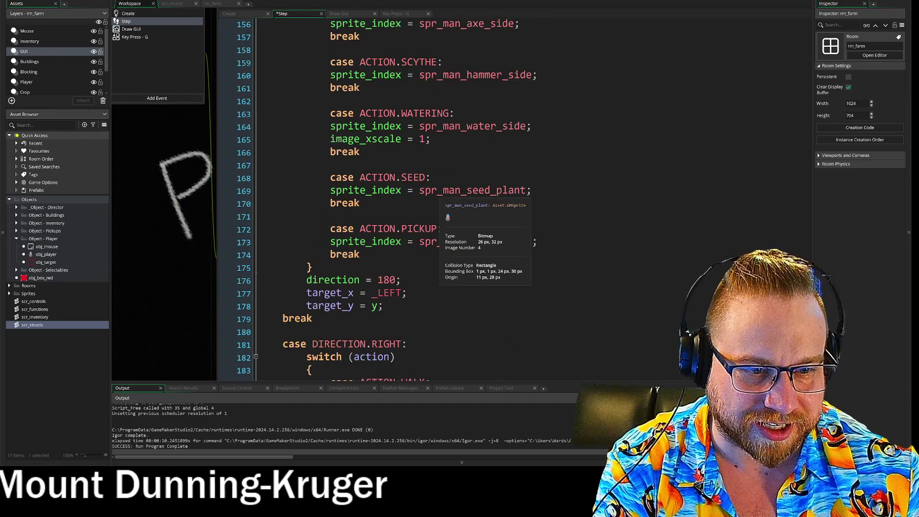
mouse_move(383, 306)
left_mouse_down()
mouse_move(259, 308)
mouse_move(258, 282)
left_mouse_up()
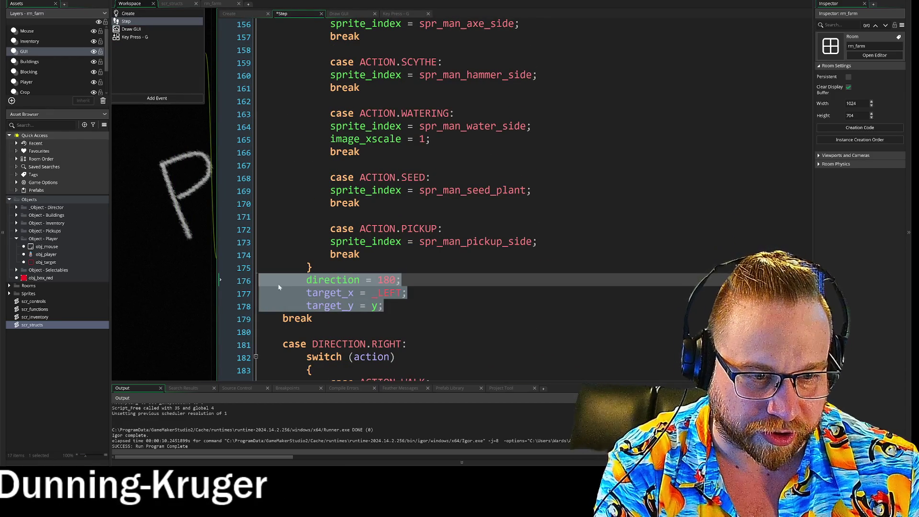
left_click(383, 305)
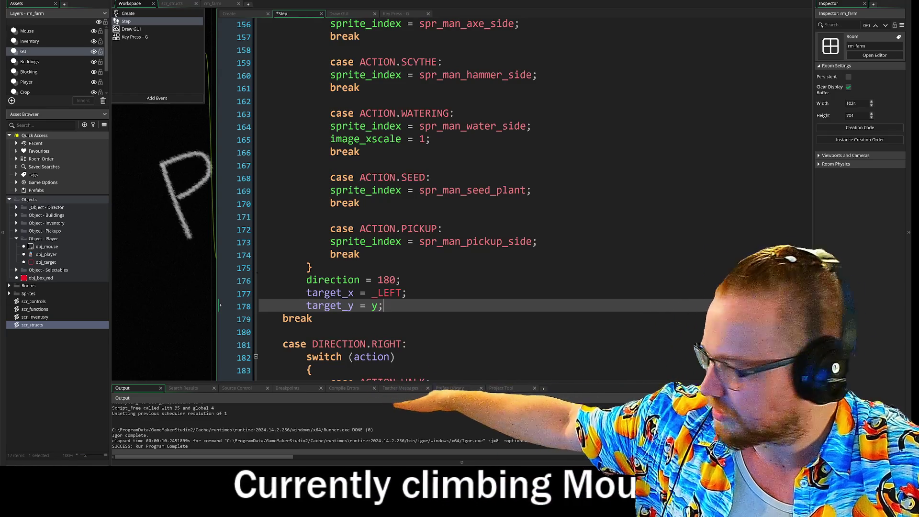
Pan the workspace to bring the obj_player object panel into view.
scroll(431, 201, "up", 10)
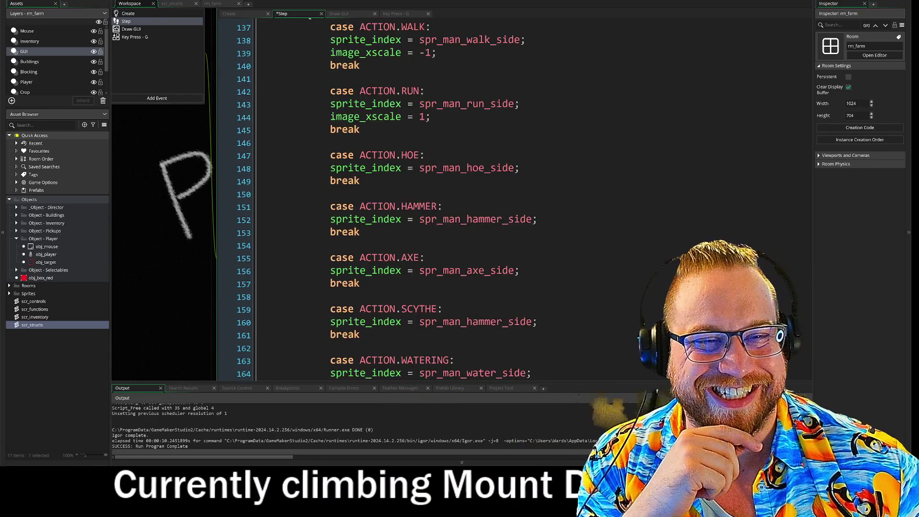
scroll(431, 201, "up", 9)
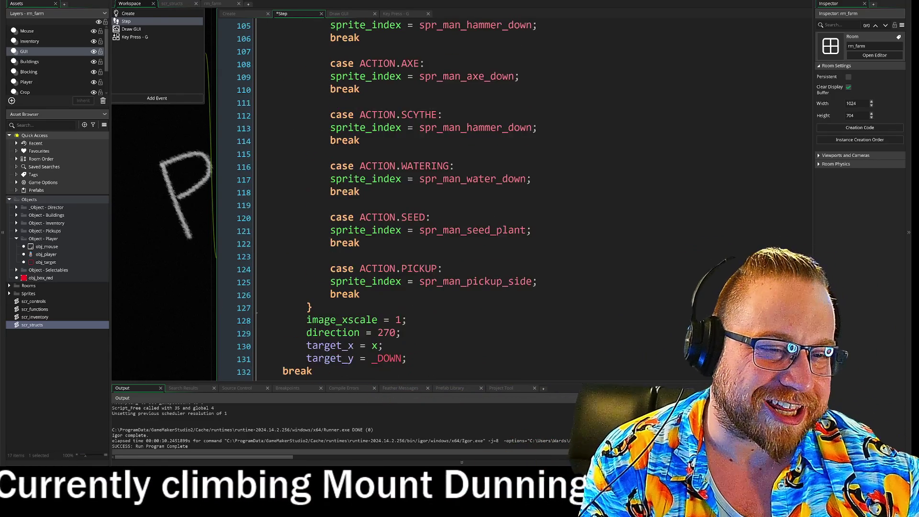
scroll(431, 201, "up", 5)
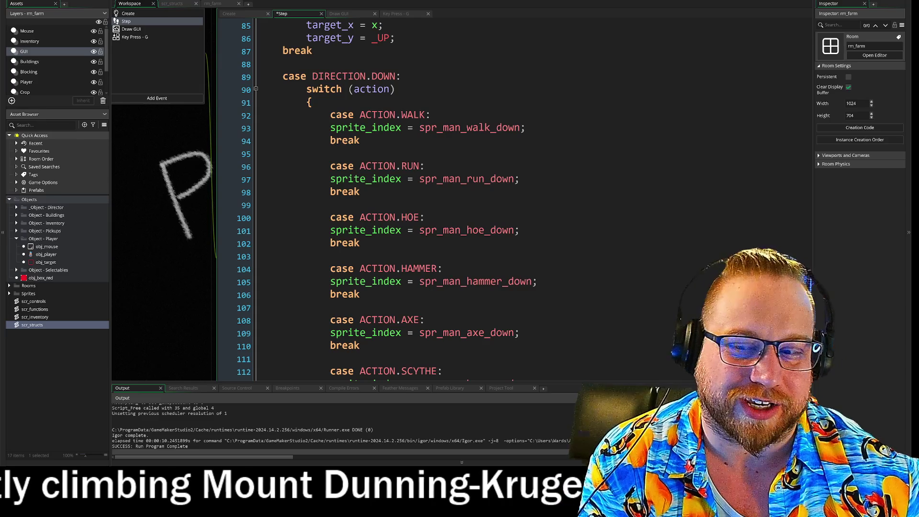
scroll(431, 201, "up", 2)
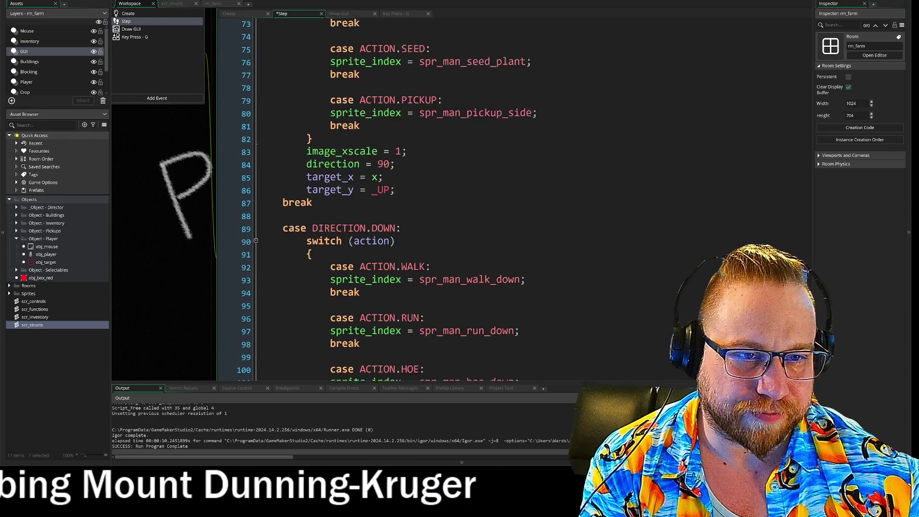
mouse_move(154, 144)
left_mouse_down()
mouse_move(251, 197)
mouse_move(289, 176)
mouse_move(290, 161)
left_mouse_up()
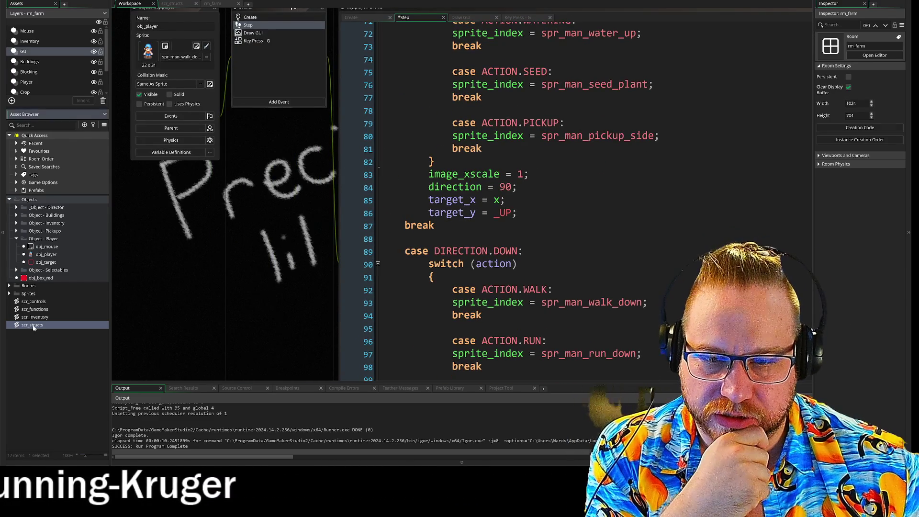
Open scr_structs, collapse its Tool Structs region at line 1, and return to scr_functions.
double_click(33, 325)
scroll(115, 277, "down", 8)
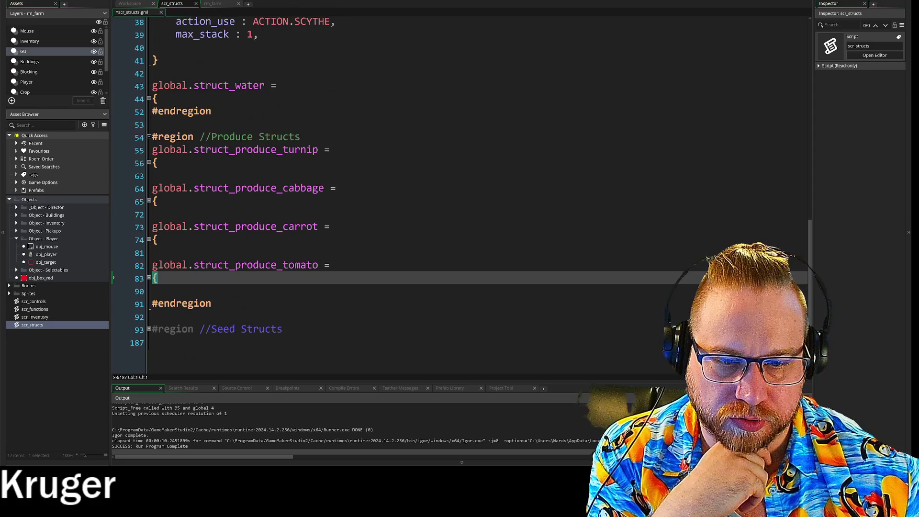
left_click(283, 329)
scroll(335, 191, "up", 10)
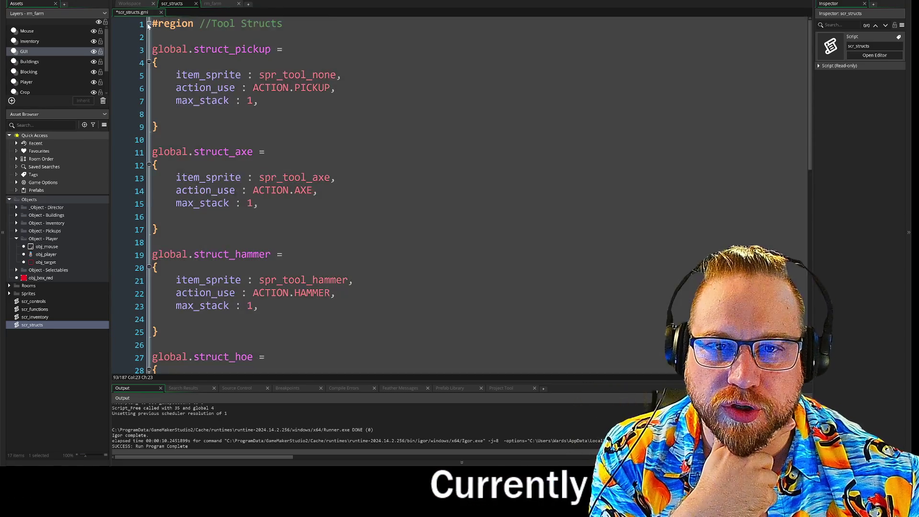
left_click(149, 23)
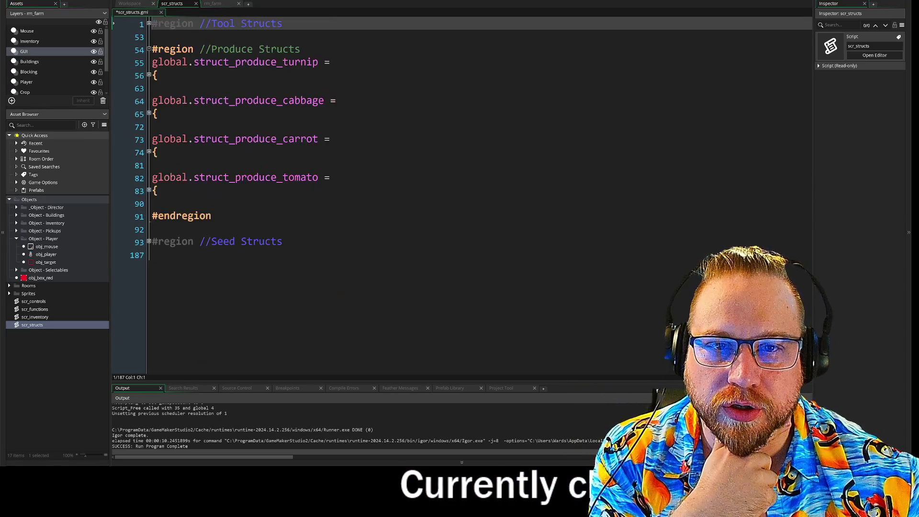
double_click(35, 309)
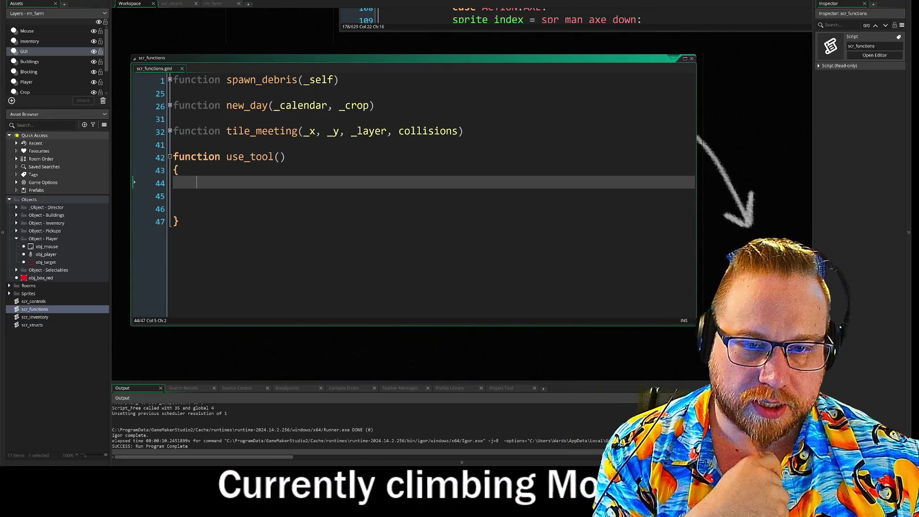
Fill use_tool() with comments: Look at target object, Determine what is selected, Look for the tool, Look for the direction.
type("//Look at target object")
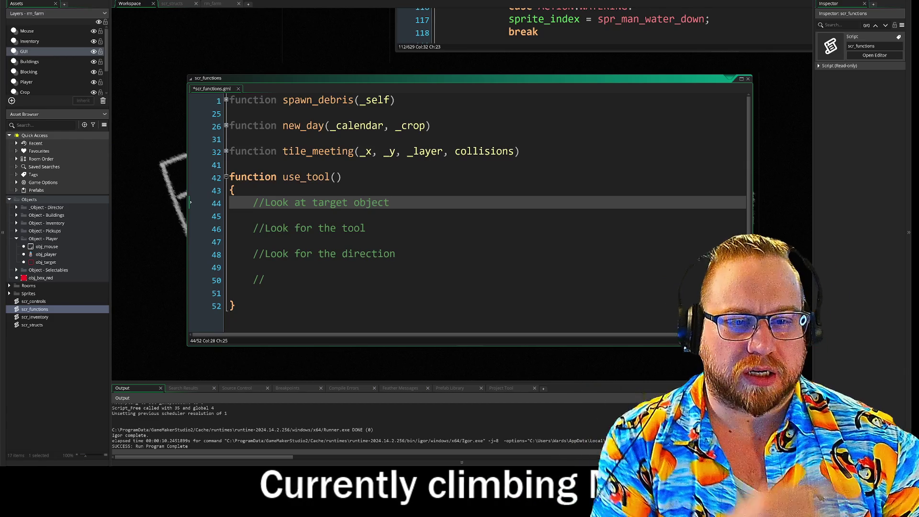
key("Return")
key("Return")
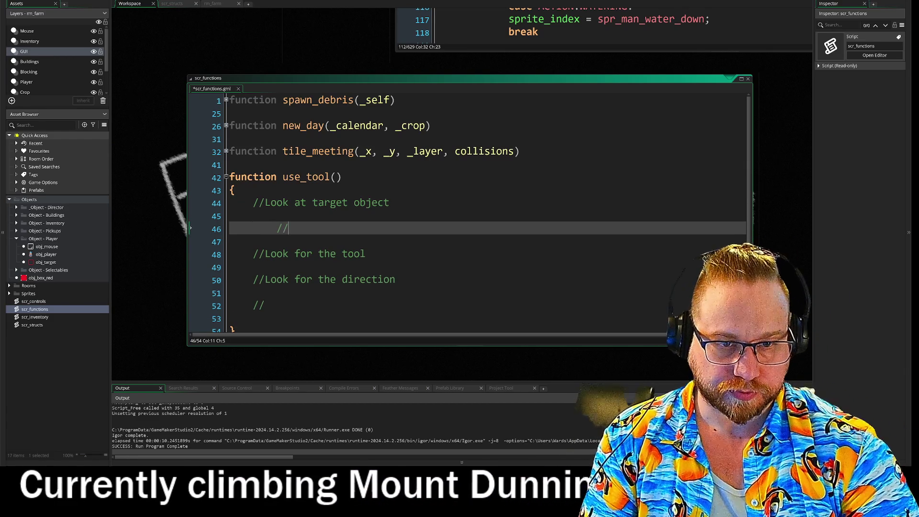
type("tu")
key("BackSpace")
key("BackSpace")
type("ert")
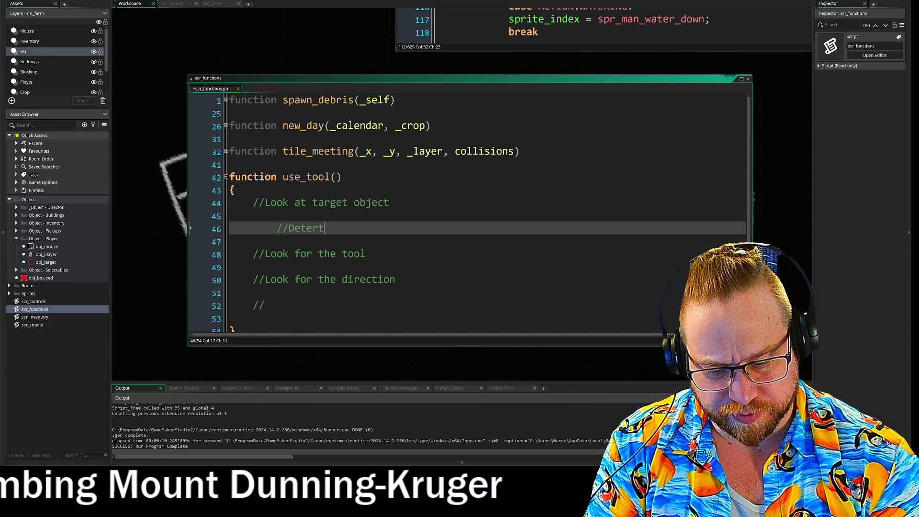
key("BackSpace")
type("mine what is selected")
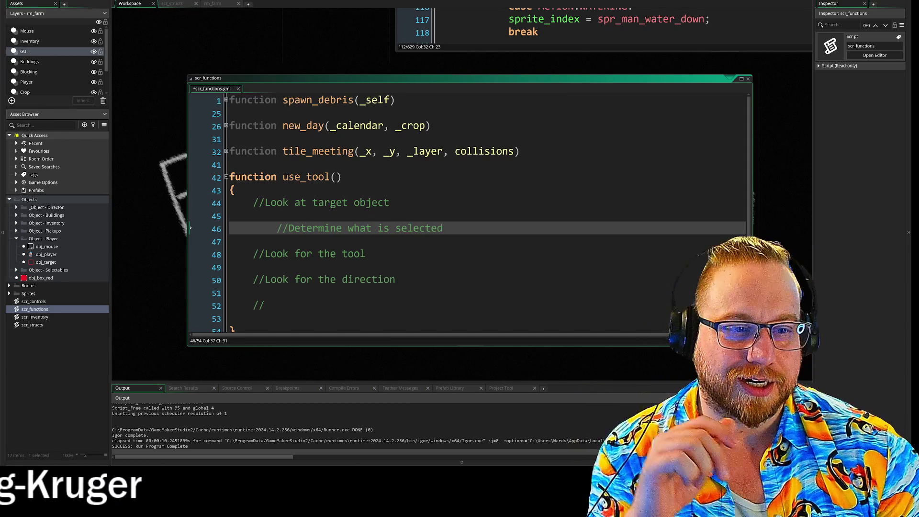
left_click_drag(264, 253, 366, 254)
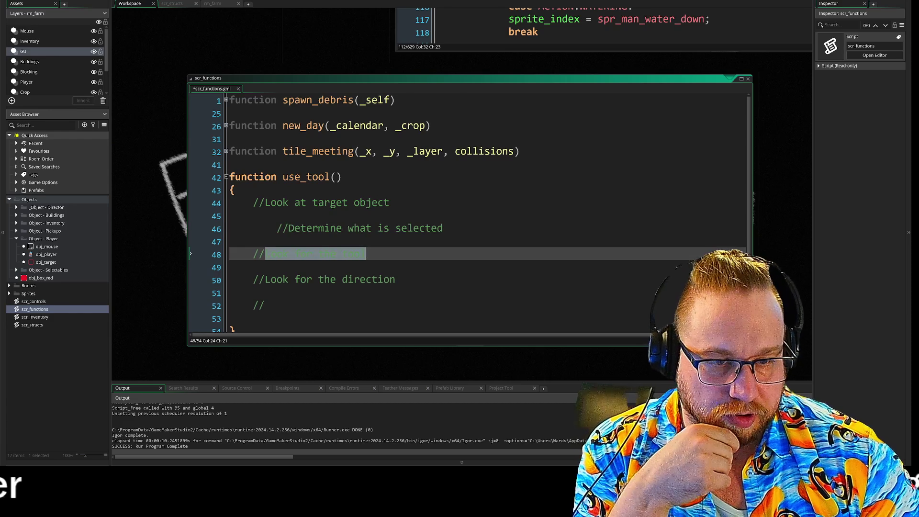
left_click(401, 279)
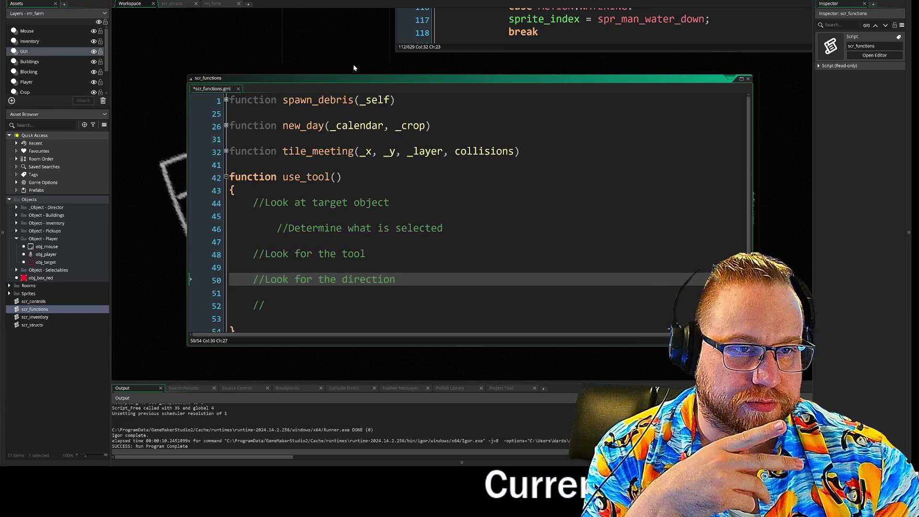
scroll(306, 297, "up", 10)
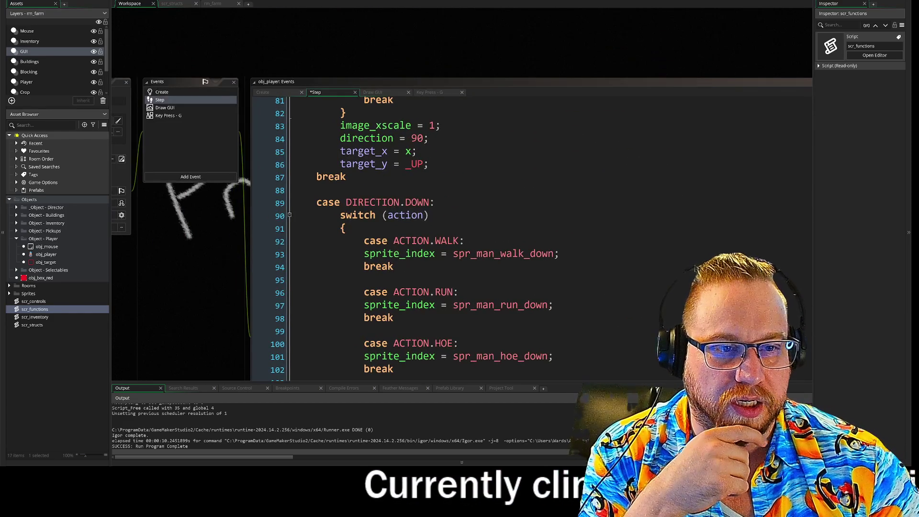
Focus obj_player's Step event code and scroll it to the top.
scroll(526, 239, "up", 2)
left_click(483, 221)
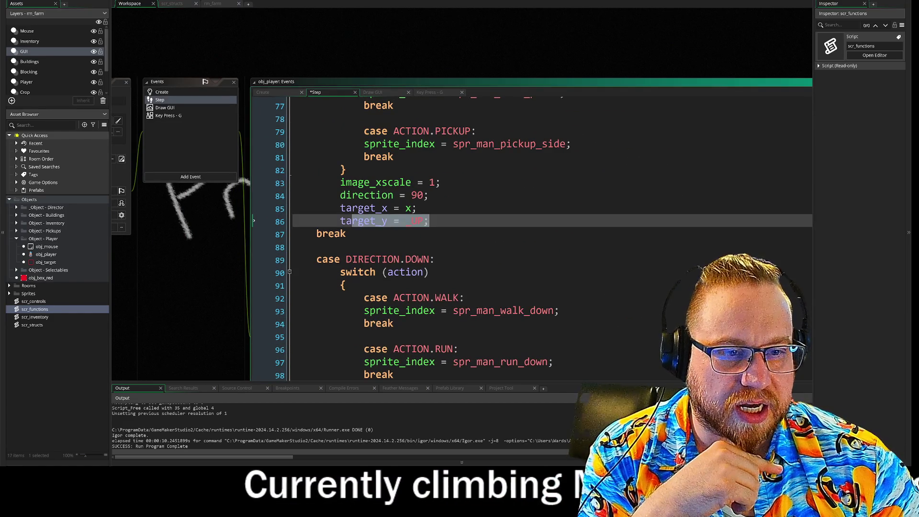
left_click(484, 212)
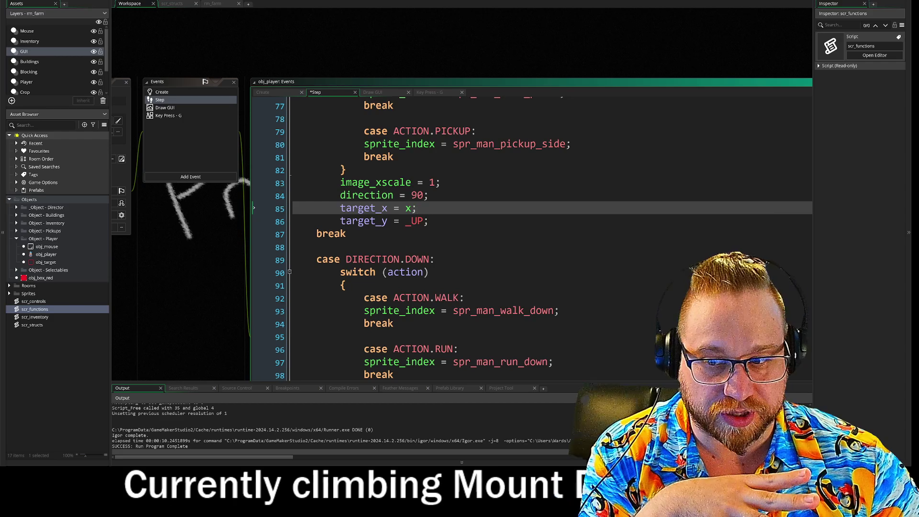
scroll(484, 216, "up", 1)
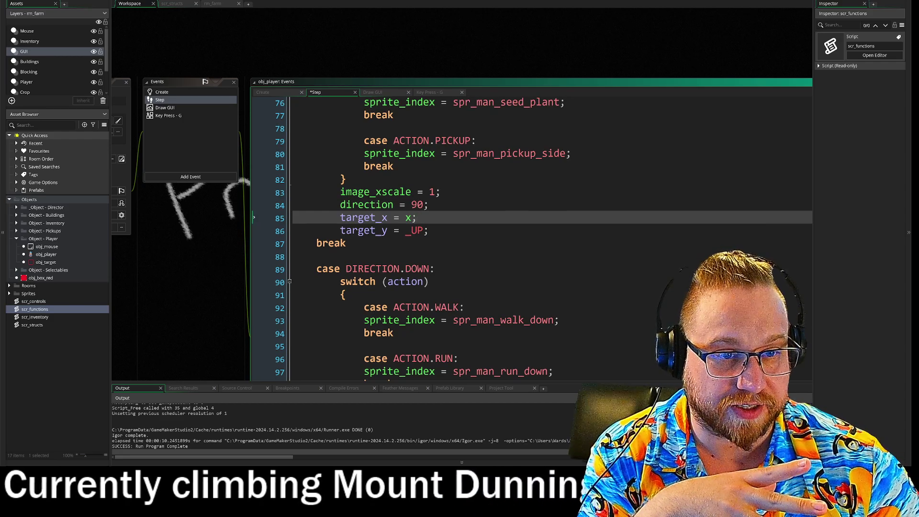
scroll(484, 215, "up", 10)
scroll(531, 240, "up", 15)
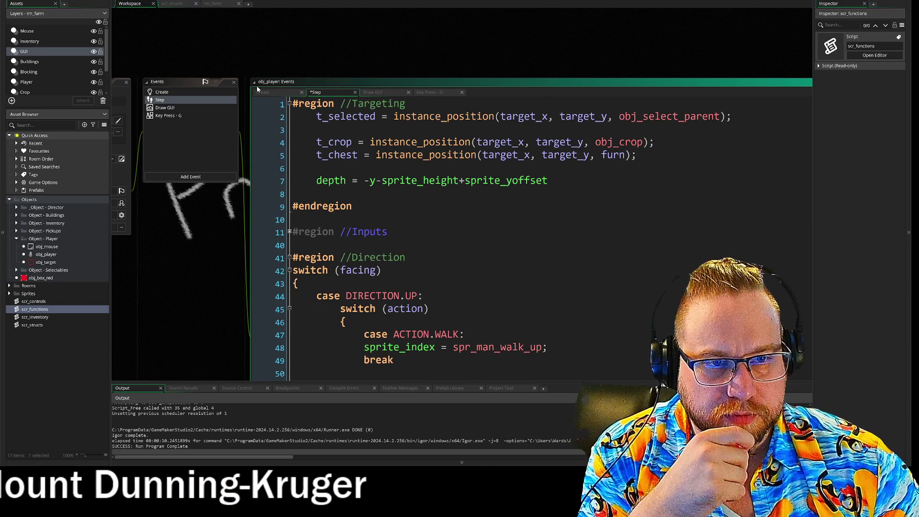
Expand the Inputs region and its W, S and A key-check blocks.
left_click(289, 231)
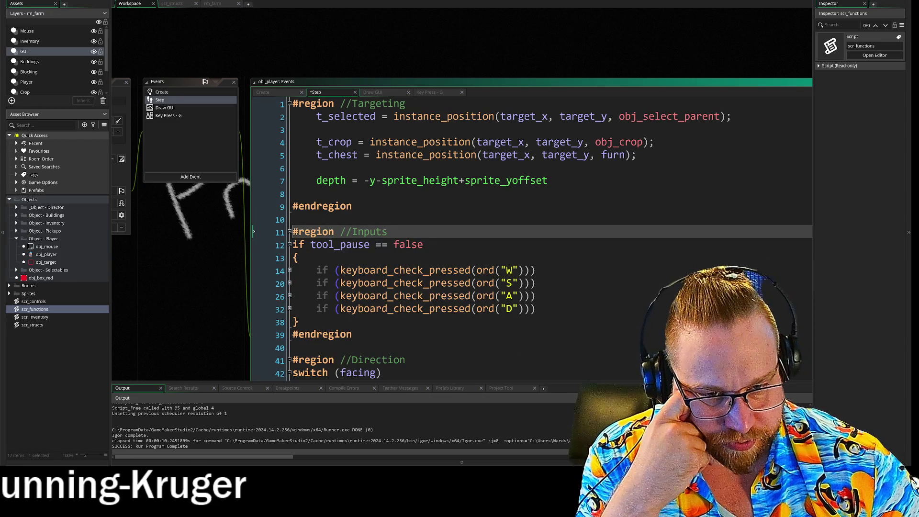
left_click(289, 271)
scroll(203, 236, "down", 3)
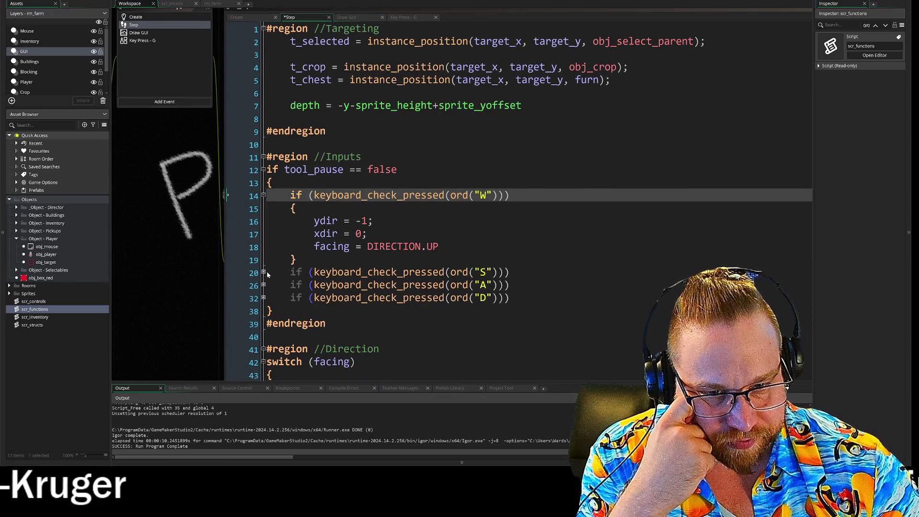
left_click(264, 273)
scroll(256, 278, "down", 2)
left_click(264, 302)
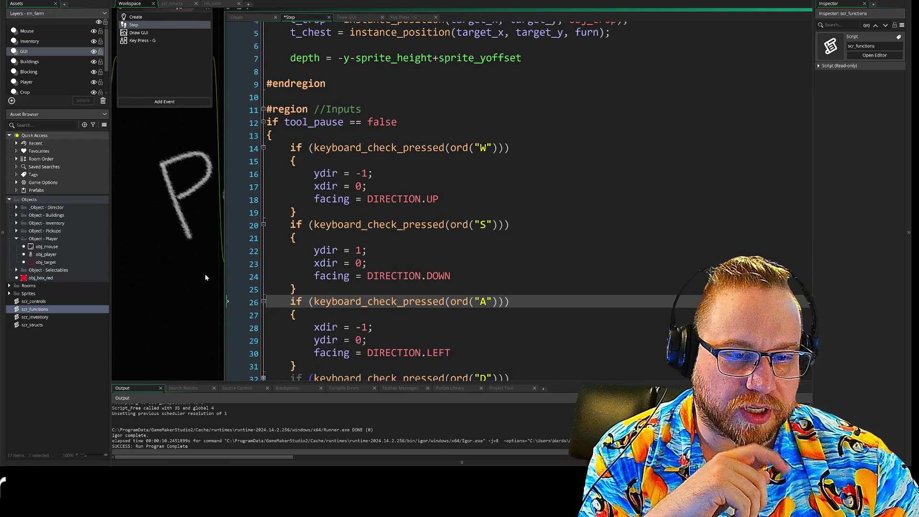
scroll(188, 254, "down", 3)
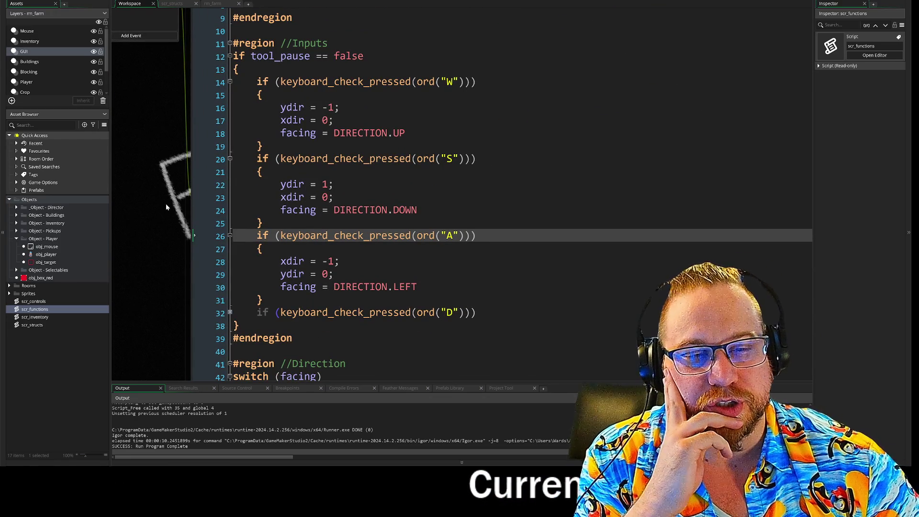
Refold and reopen the Inputs region and tool_pause block, select the facing = DIRECTION.UP line.
left_click(194, 120)
left_click(194, 338)
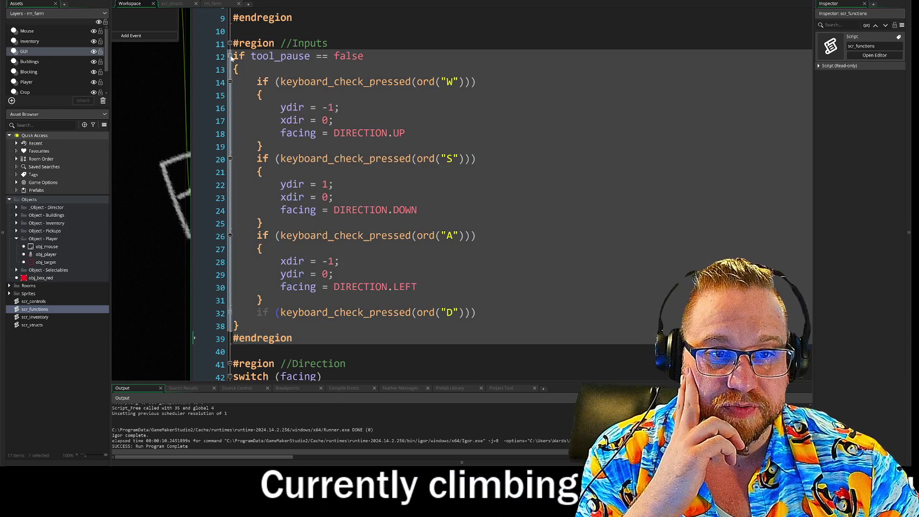
left_click(231, 56)
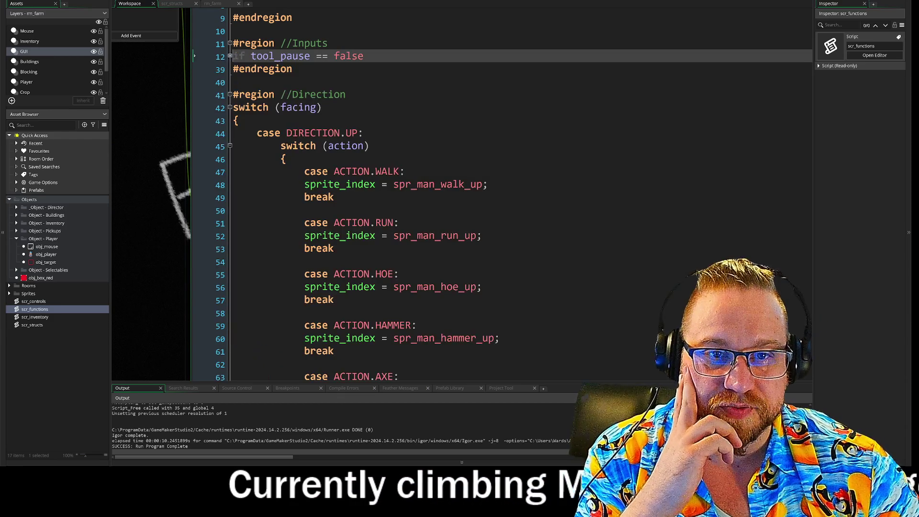
left_click(229, 44)
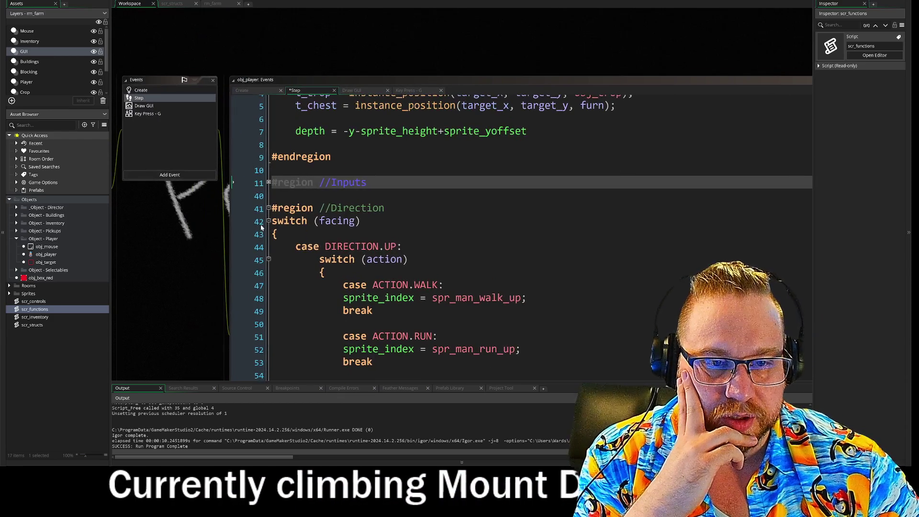
left_click(269, 182)
left_click(269, 196)
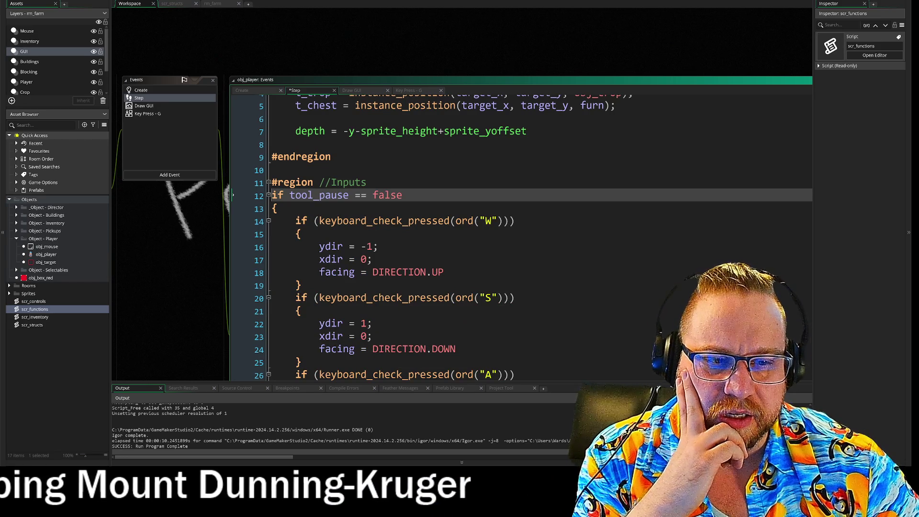
left_click_drag(319, 271, 444, 272)
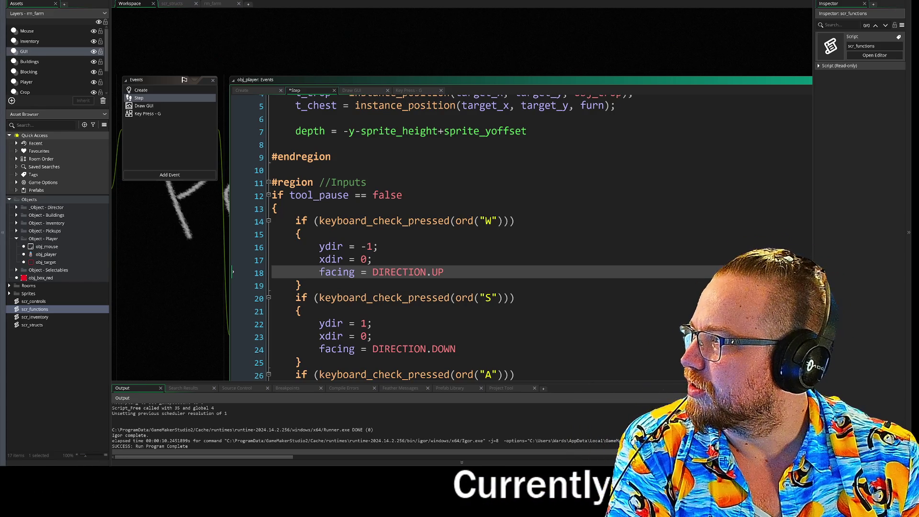
left_click(161, 27)
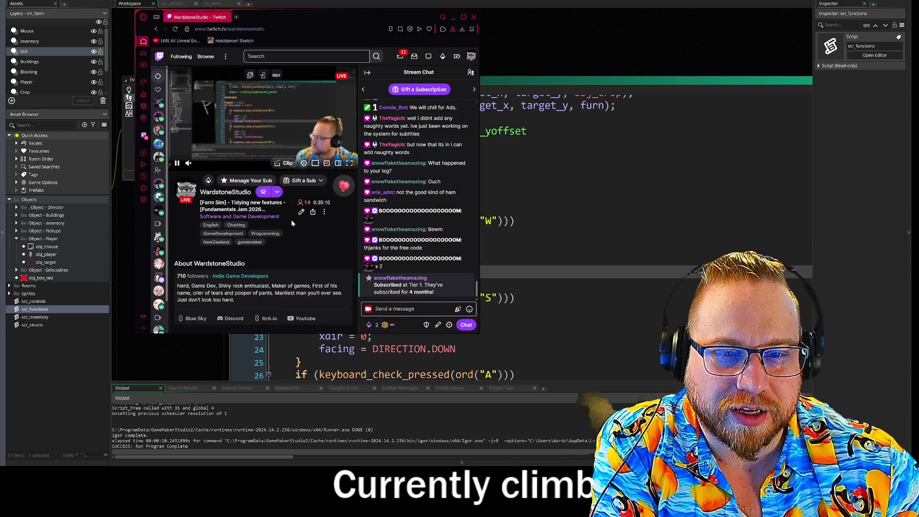
scroll(304, 241, "down", 3)
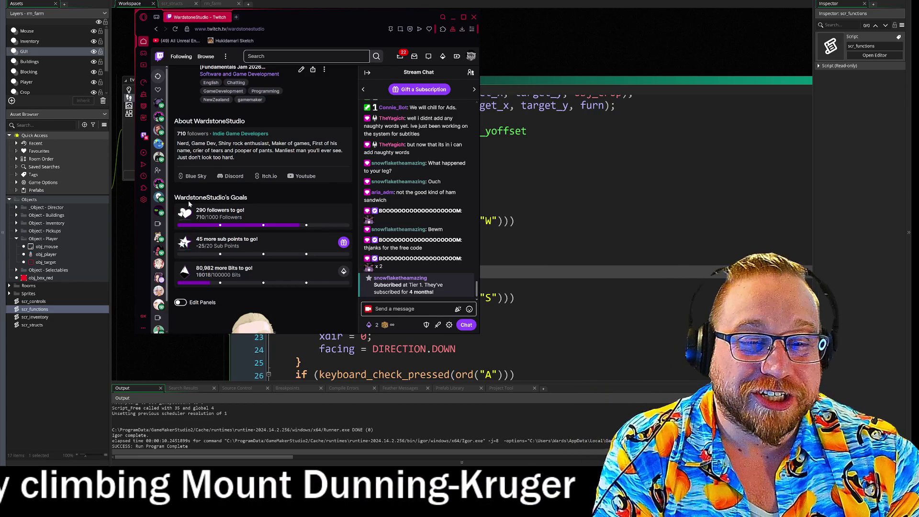
left_click_drag(196, 246, 213, 246)
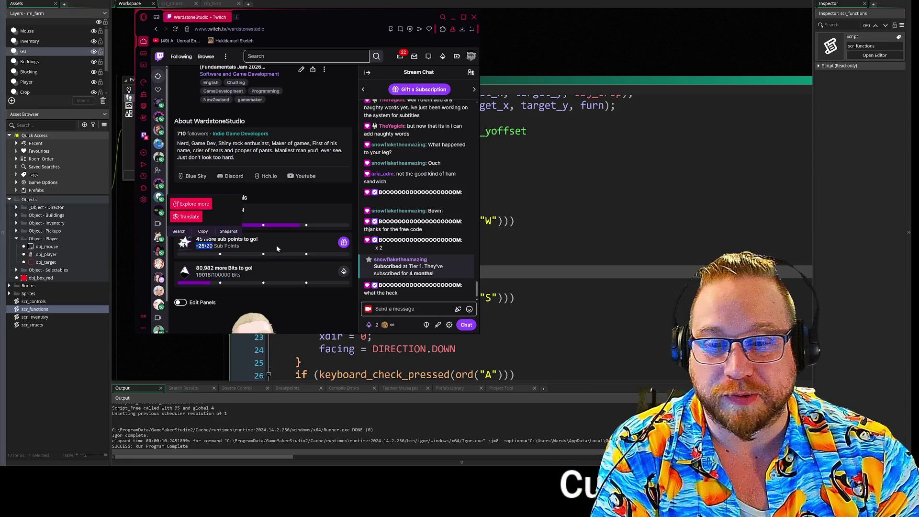
left_click(276, 250)
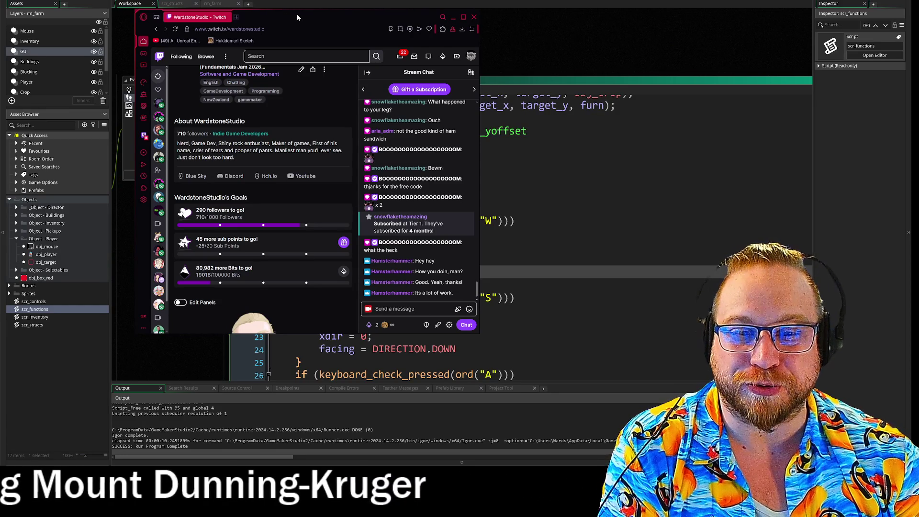
left_click_drag(296, 19, 0, 20)
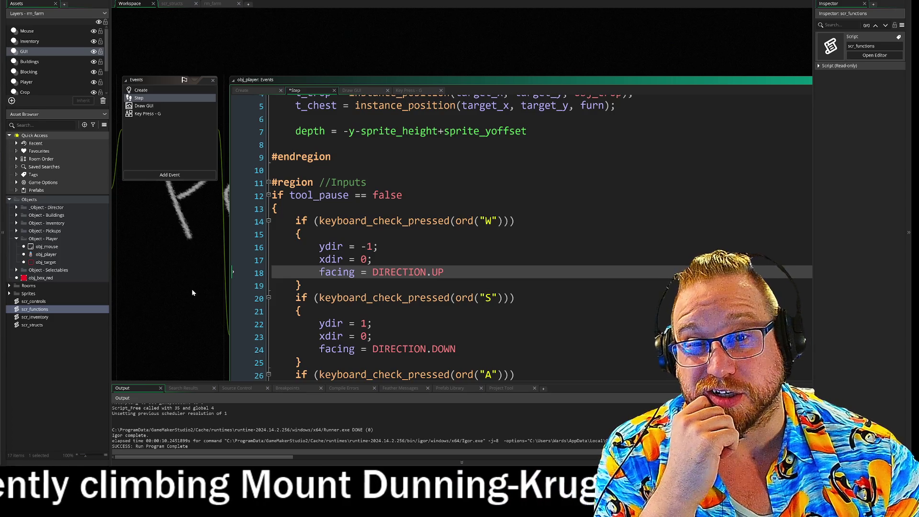
Pan and scroll the Step code, briefly selecting tool_pause through line 16.
left_click_drag(201, 299, 193, 231)
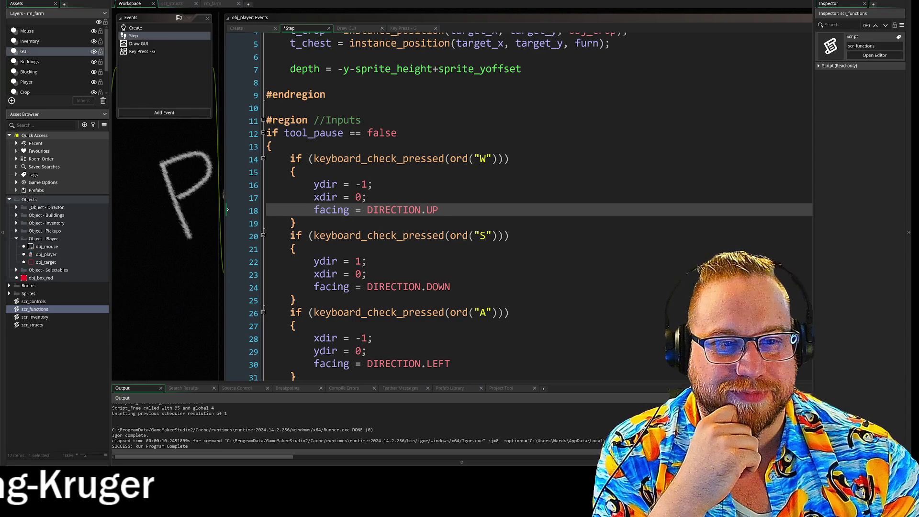
scroll(227, 209, "down", 2)
scroll(227, 209, "up", 2)
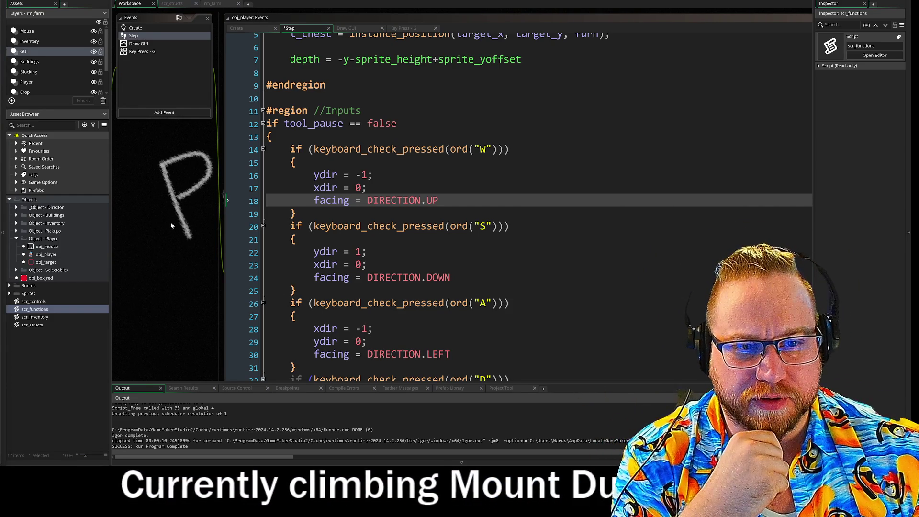
scroll(169, 223, "down", 1)
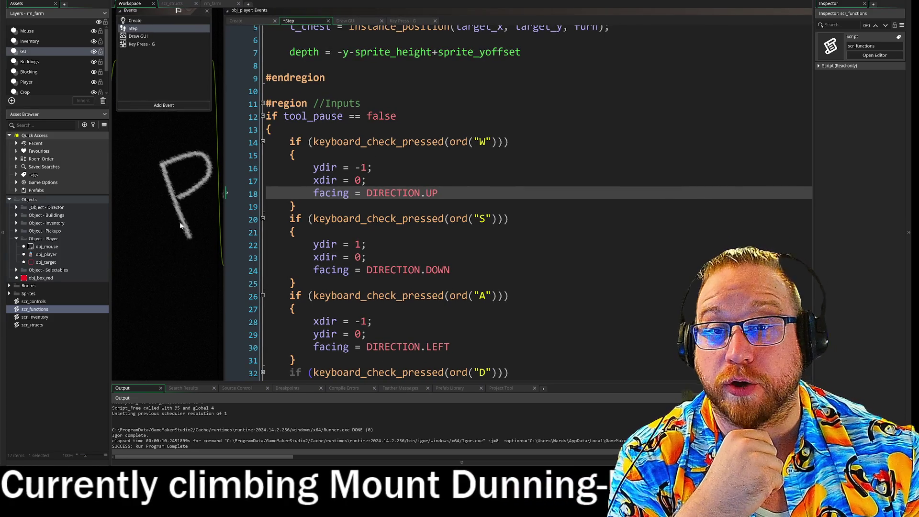
mouse_move(284, 116)
left_mouse_down()
mouse_move(343, 167)
mouse_move(376, 321)
left_mouse_up()
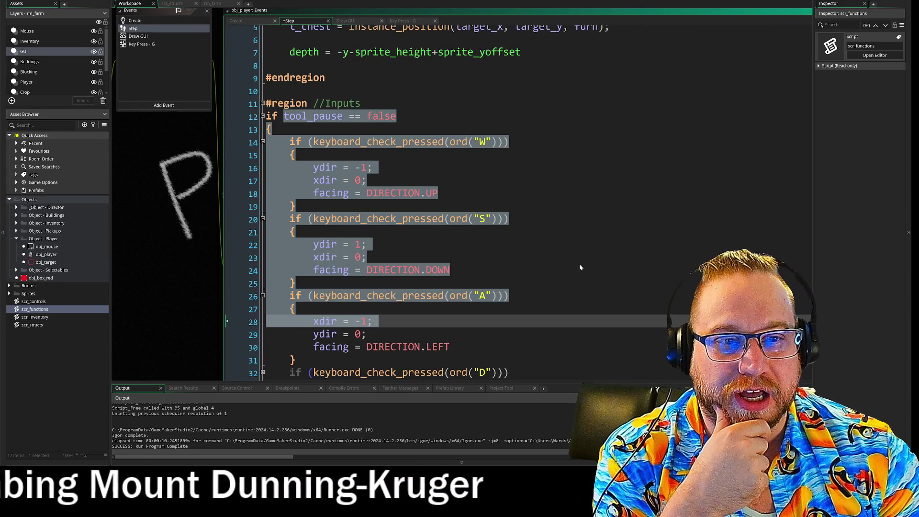
left_click(579, 267)
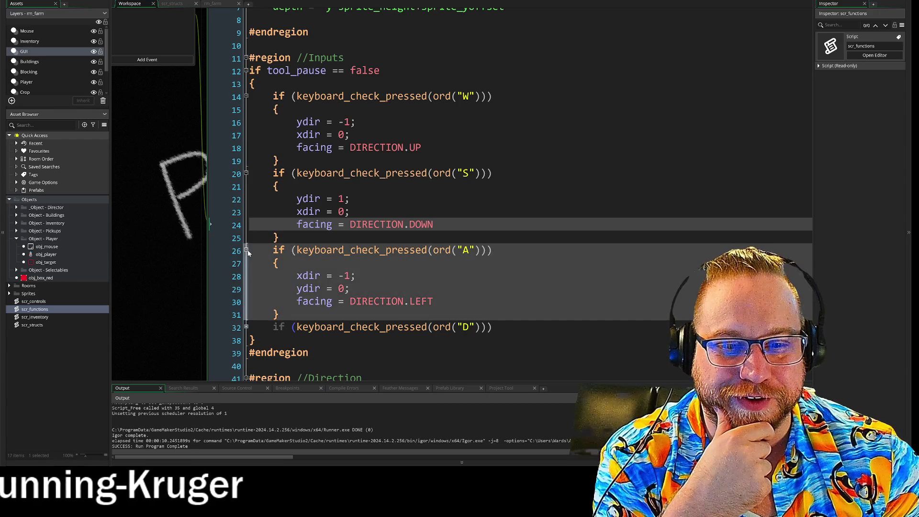
Fold the A, S and W key-check blocks, then the whole Inputs region.
left_click(246, 250)
left_click(246, 173)
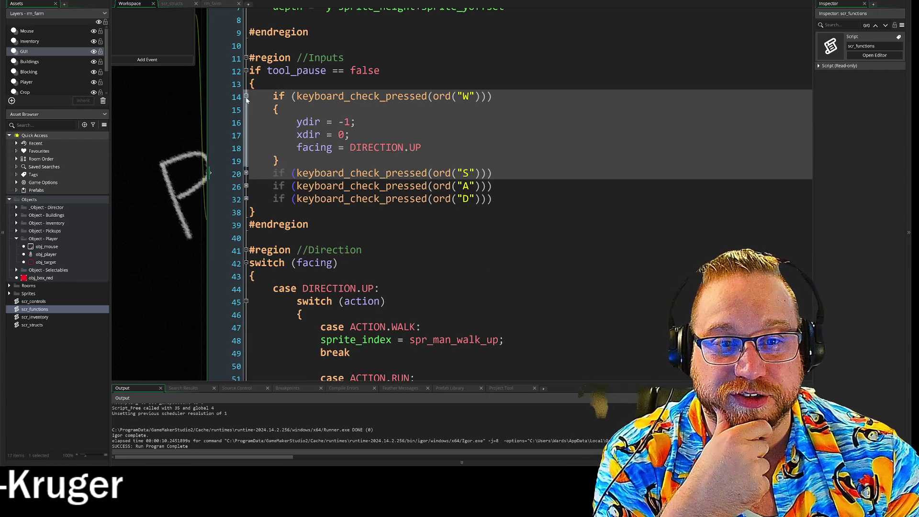
left_click(246, 96)
left_click(246, 58)
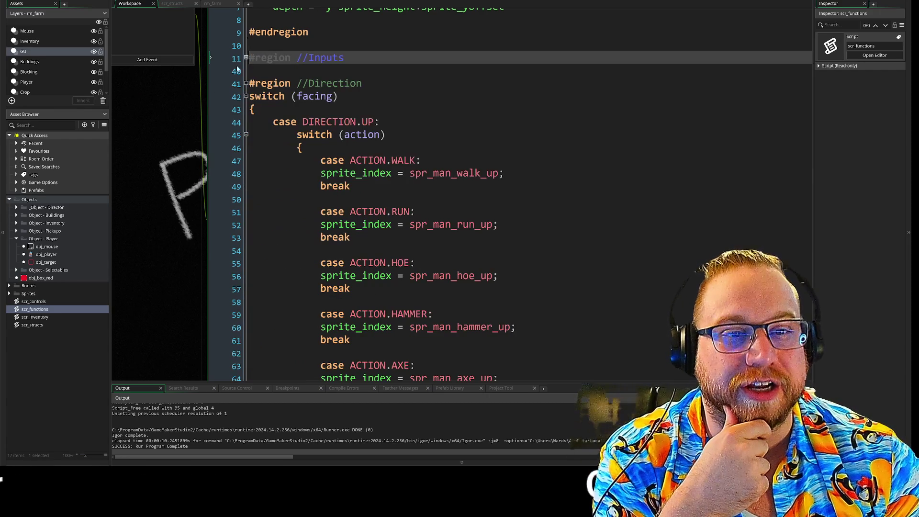
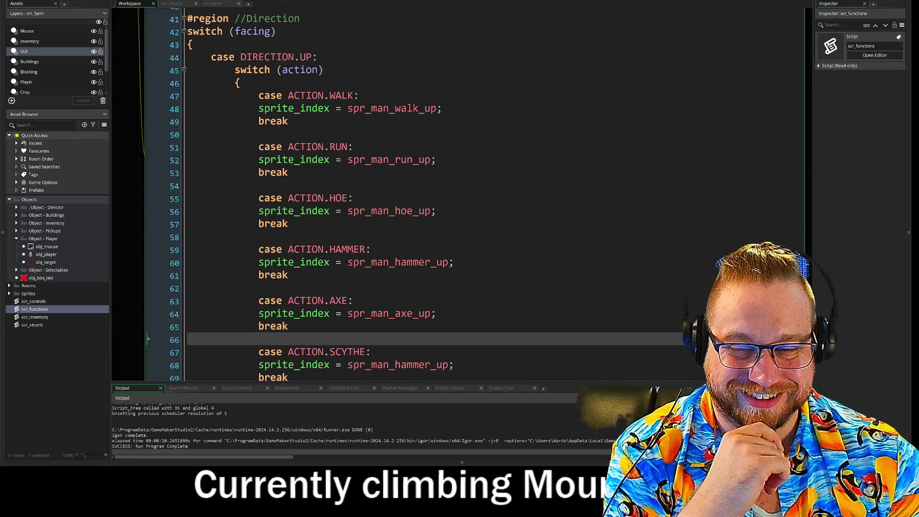
Place the caret on the upward RUN case at line 51, then switch to the Cookie Clicker window.
left_click(353, 147)
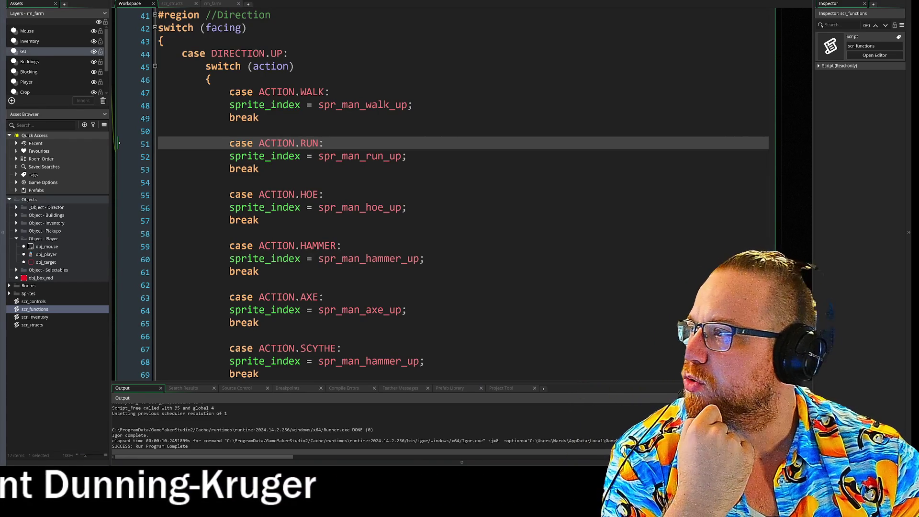
key("alt+Tab")
scroll(491, 225, "down", 3)
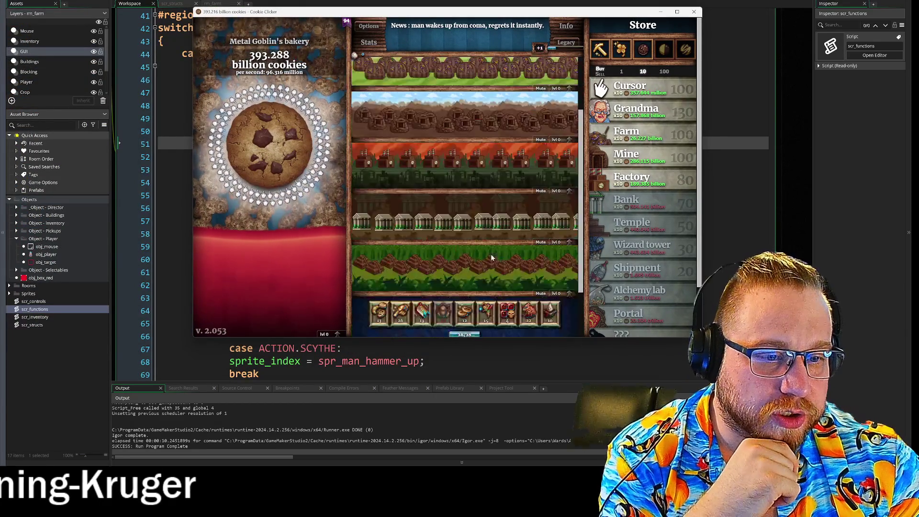
Cast Conjure Baked Goods, buy ten Wizard towers, dismiss the Cookie quasar achievement, and minimize the game.
left_click(384, 257)
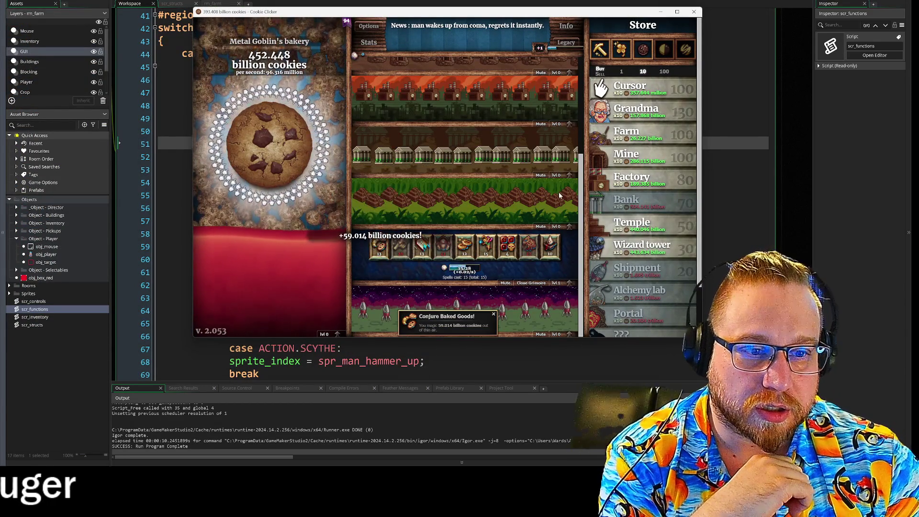
scroll(558, 191, "up", 3)
left_click(654, 249)
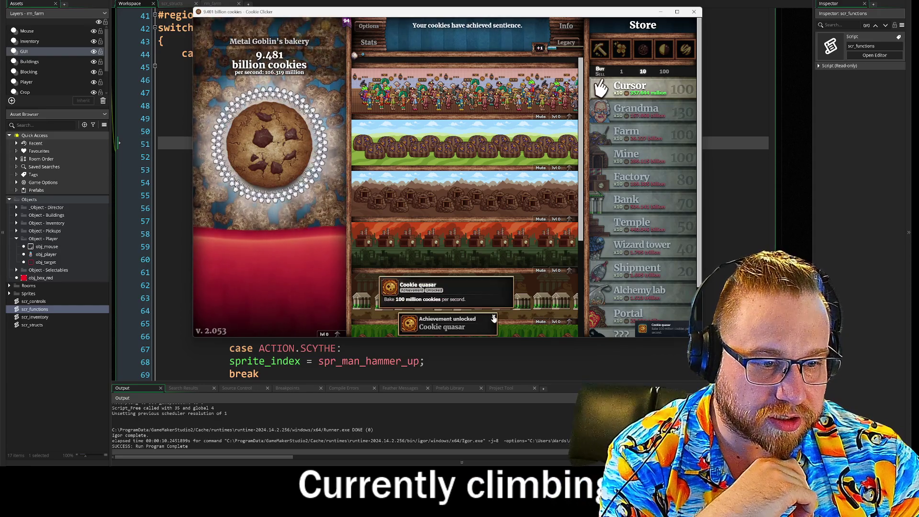
left_click(500, 328)
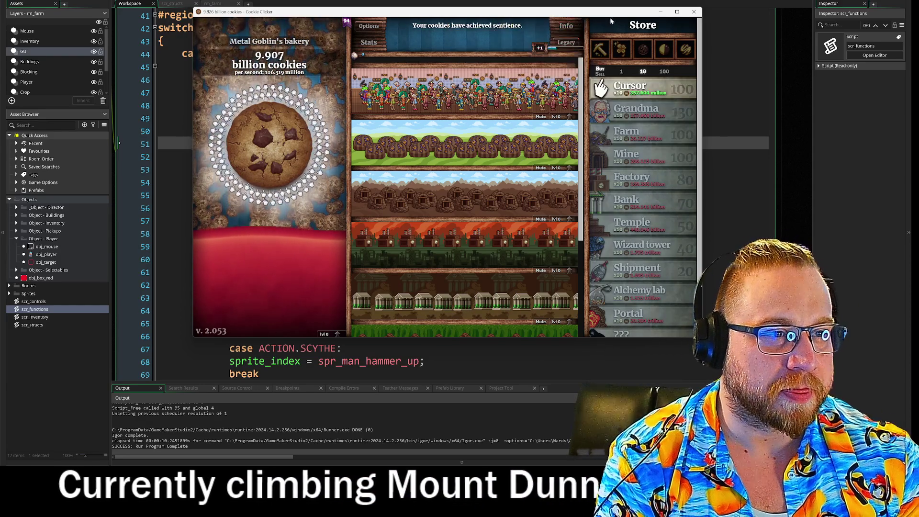
left_click(660, 11)
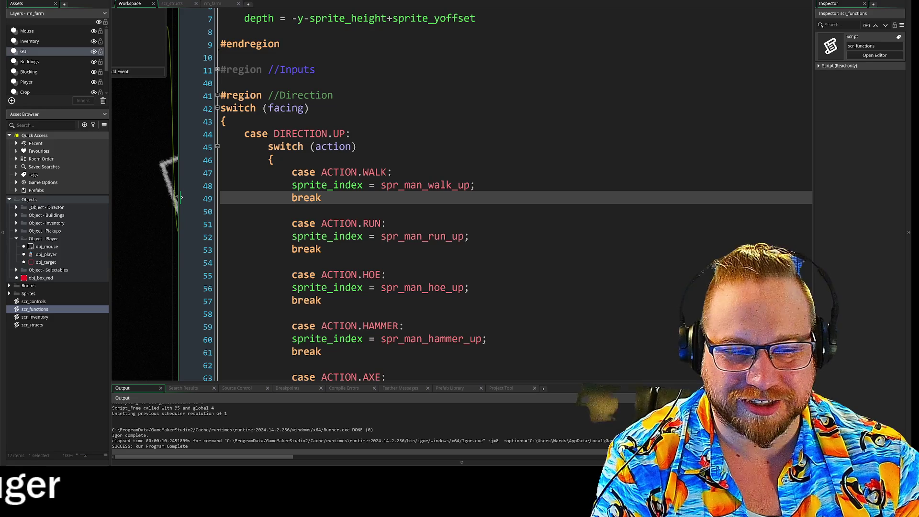
Scroll down the direction switch and put the caret on the downward RUN case at line 96.
scroll(479, 191, "down", 20)
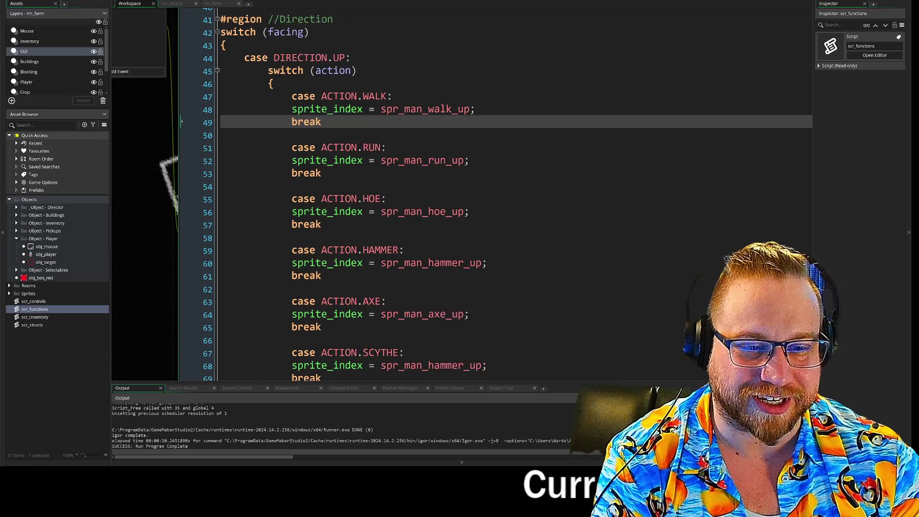
scroll(479, 192, "down", 2)
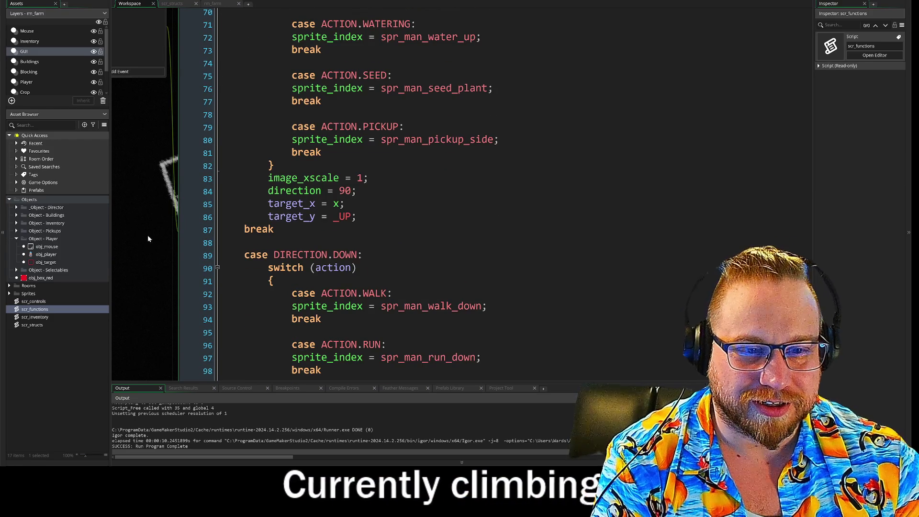
scroll(147, 228, "down", 4)
left_click(363, 251)
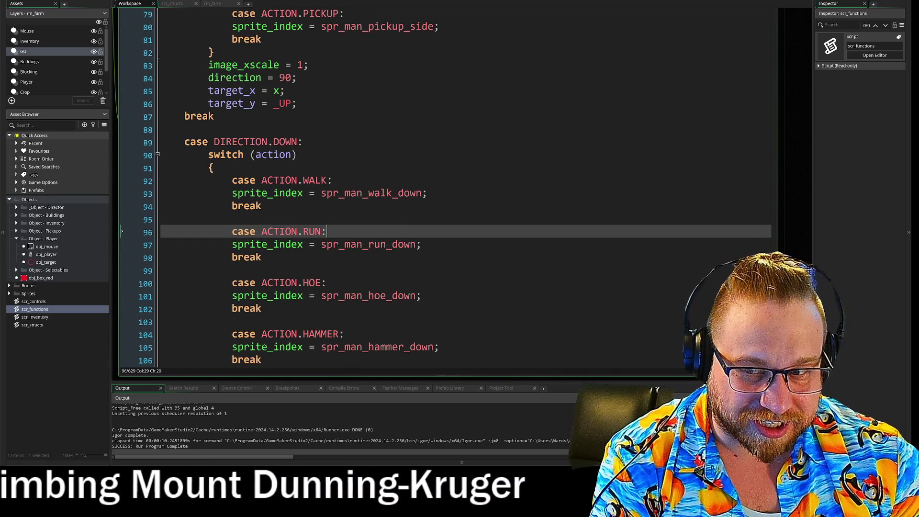
Select the LEFT case's direction, target_x and target_y lines 176–178.
scroll(445, 191, "down", 10)
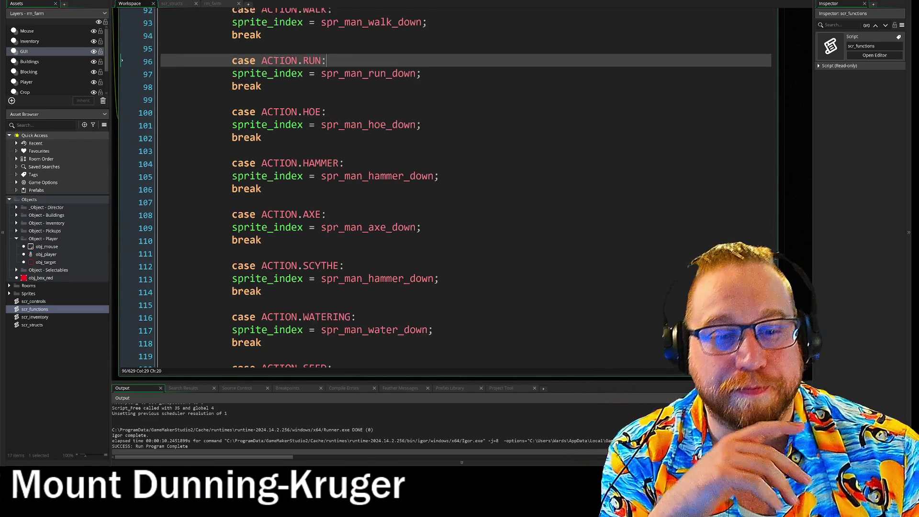
scroll(445, 191, "down", 5)
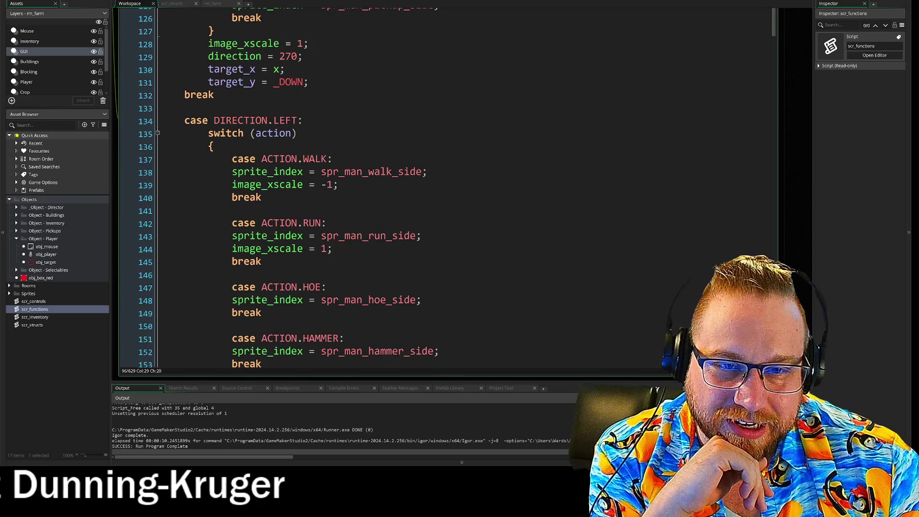
scroll(445, 192, "down", 10)
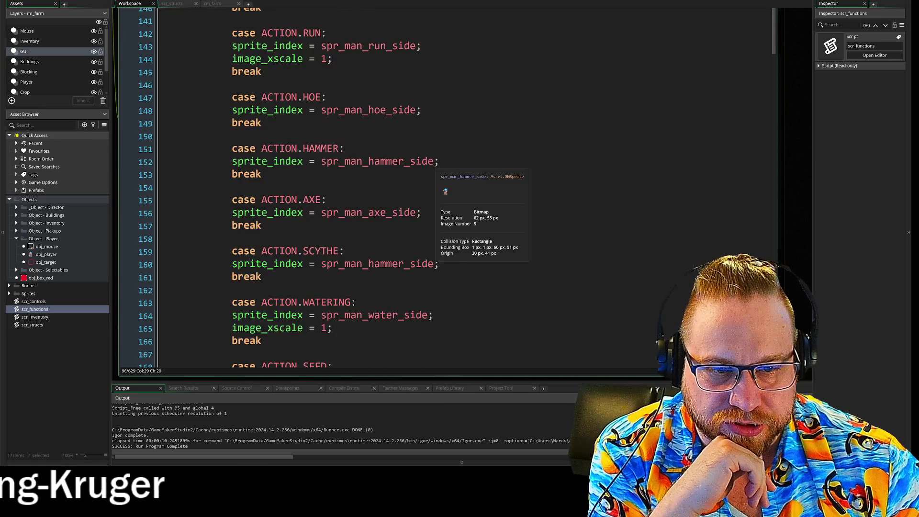
scroll(444, 192, "down", 1)
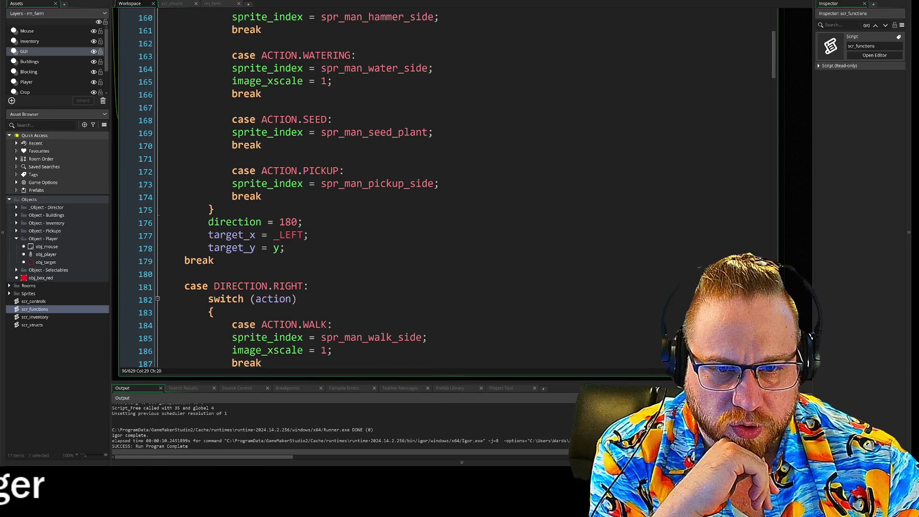
left_click_drag(208, 222, 285, 247)
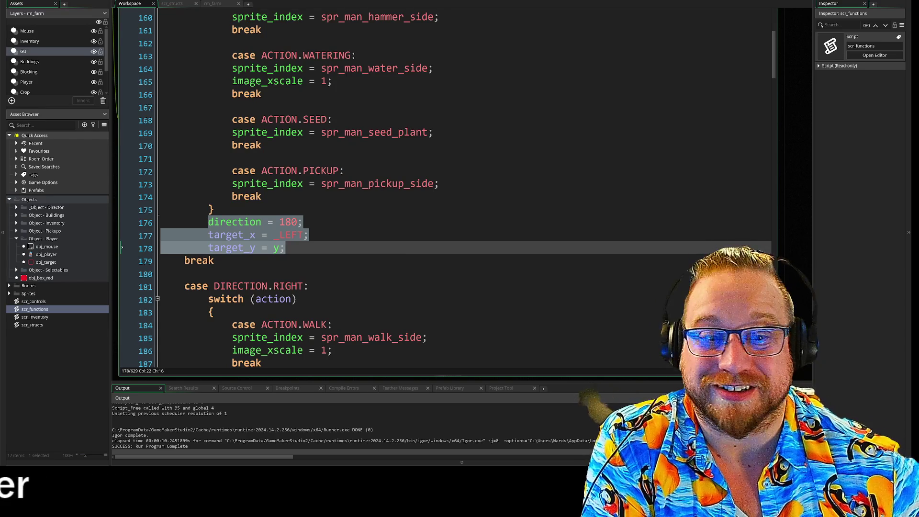
Move the caret into the RIGHT case's RUN entry at line 189 and scroll on to line 194.
left_click(299, 299)
scroll(430, 192, "down", 3)
left_click(330, 216)
scroll(430, 192, "up", 2)
mouse_move(378, 292)
scroll(444, 188, "down", 9)
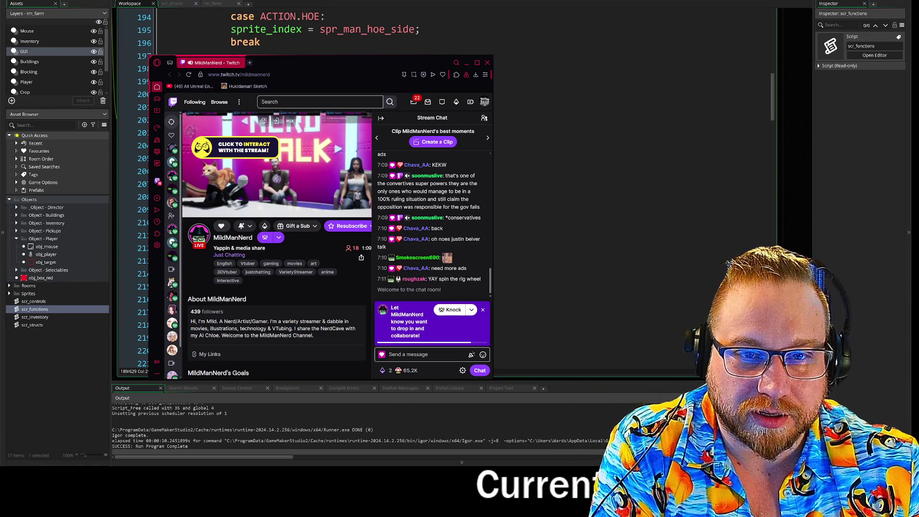
Enlarge the Twitch window and browse the channel's Power-ups & Rewards list.
left_click_drag(149, 56, 48, 0)
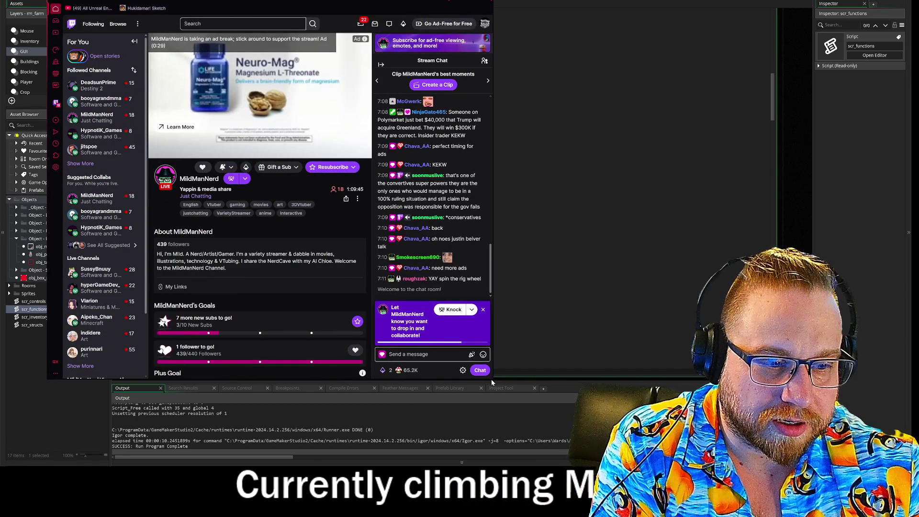
mouse_move(490, 378)
left_mouse_down()
mouse_move(739, 433)
mouse_move(778, 431)
left_mouse_up()
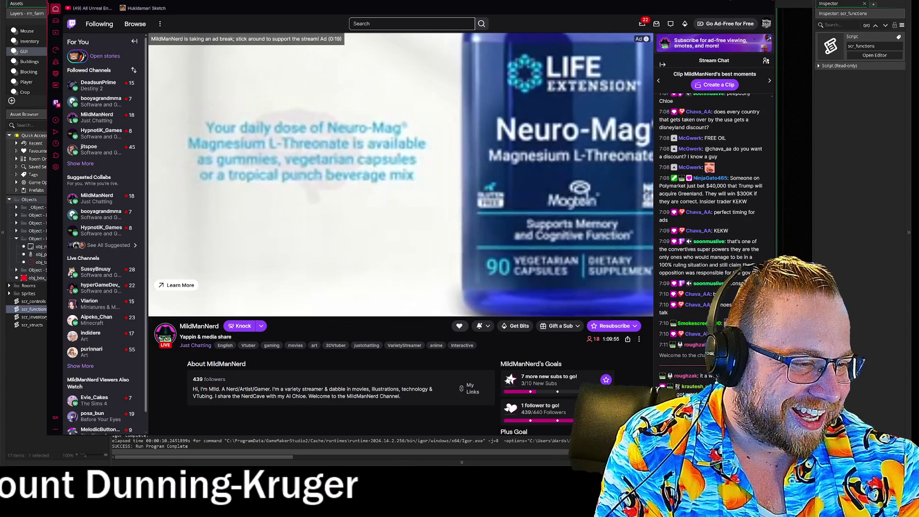
left_click(762, 474)
left_click(670, 474)
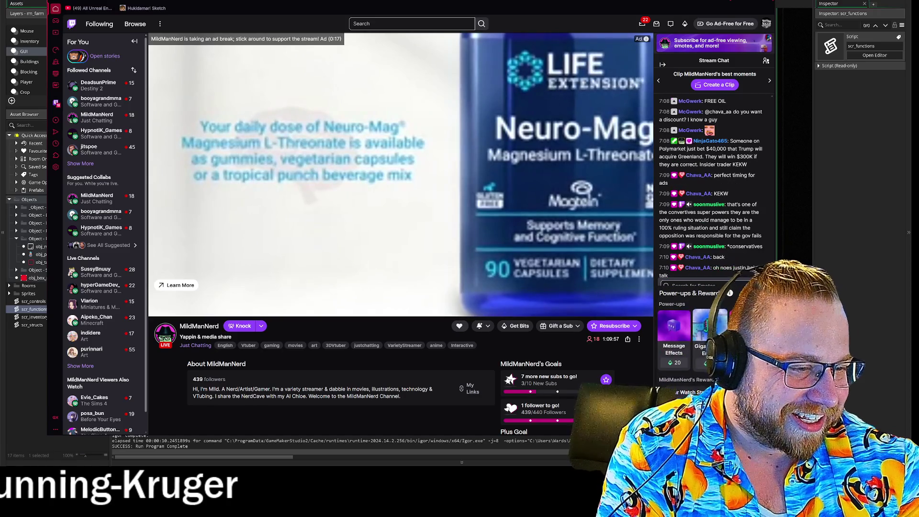
scroll(683, 370, "down", 1)
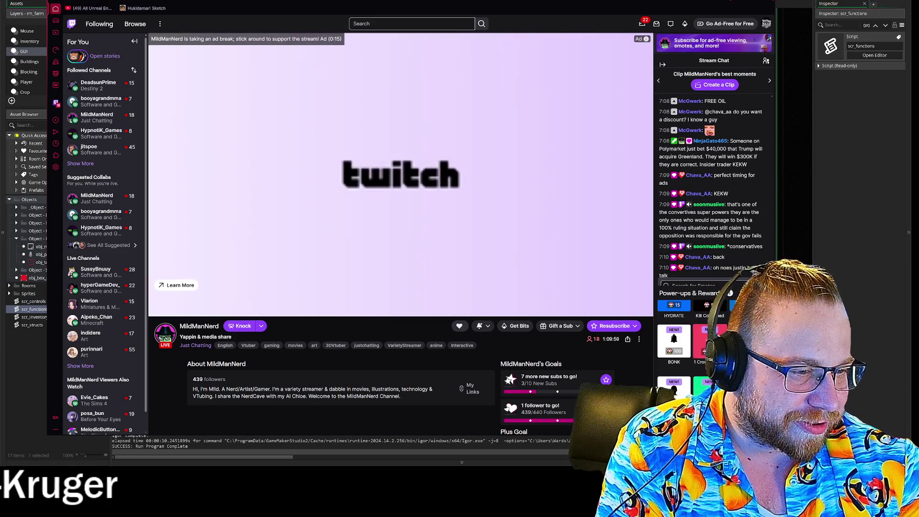
scroll(691, 363, "down", 1)
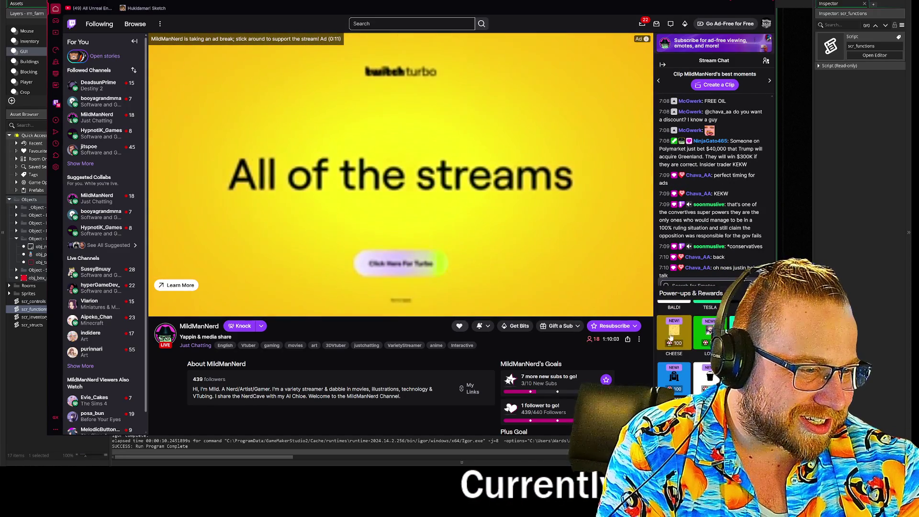
scroll(671, 337, "up", 2)
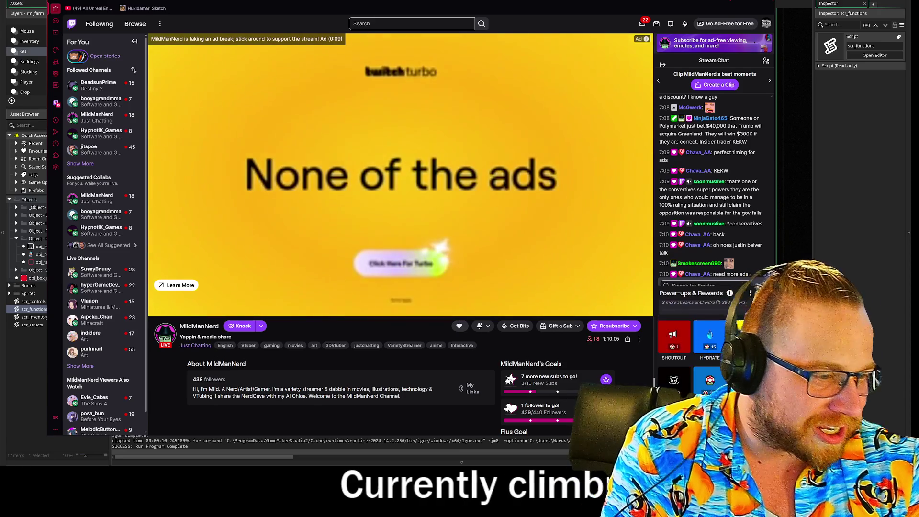
View the 1ST!! and SHOUTOUT reward details, then close the rewards panel and emote picker.
left_click(673, 334)
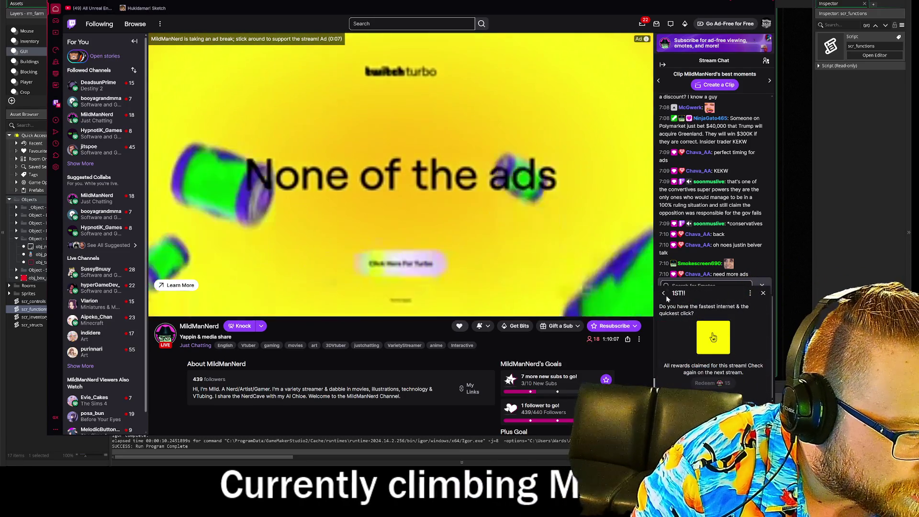
left_click(664, 294)
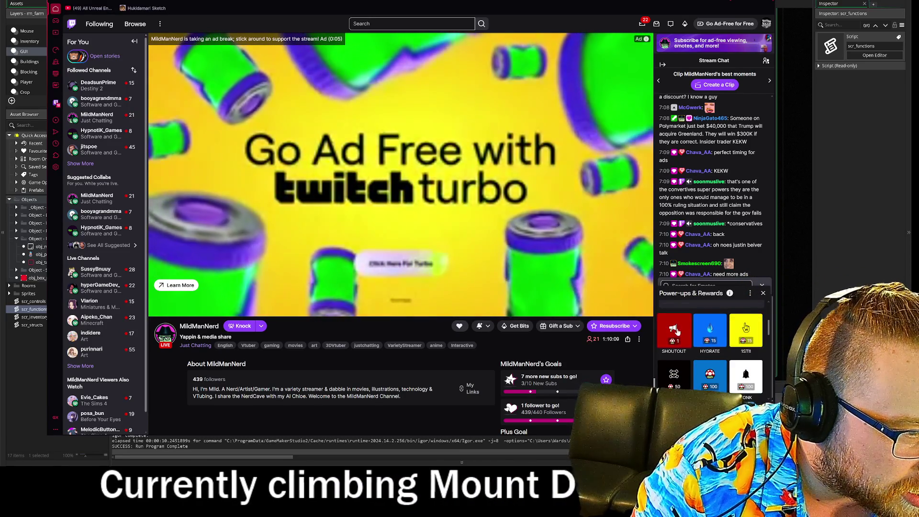
left_click(673, 330)
left_click(762, 293)
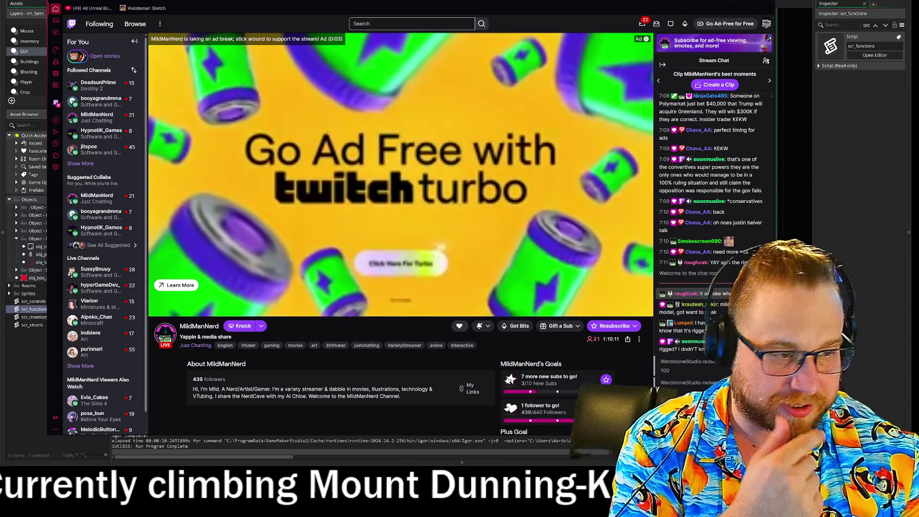
left_click(294, 353)
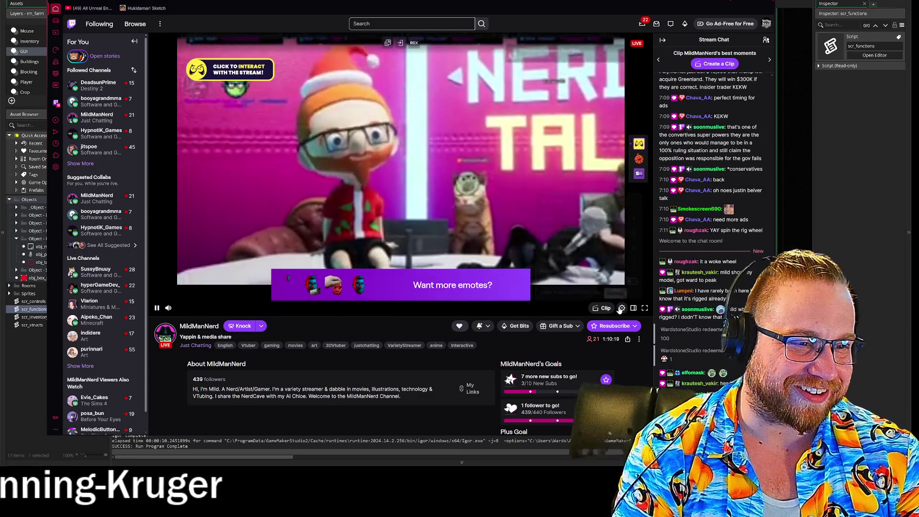
Check the stream quality options, redeem the CHEESE reward, then return to the GameMaker editor.
left_click(621, 308)
left_click(590, 234)
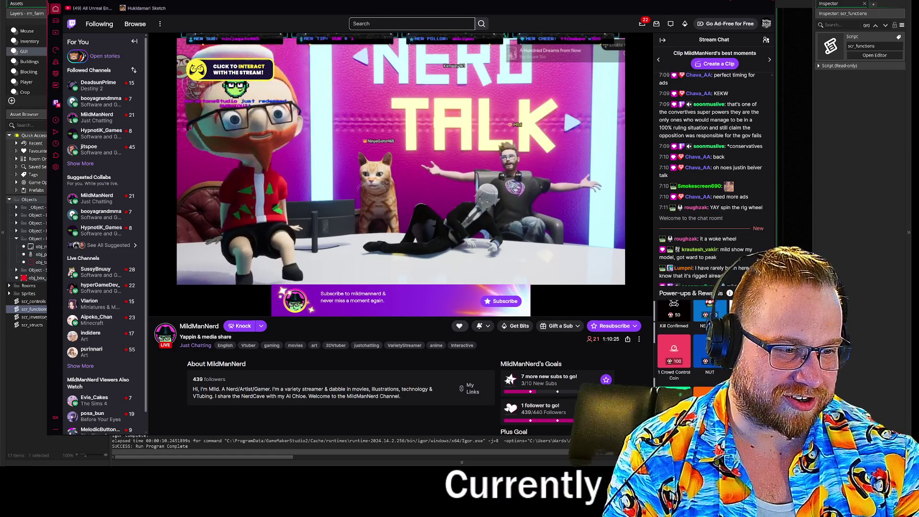
left_click(713, 385)
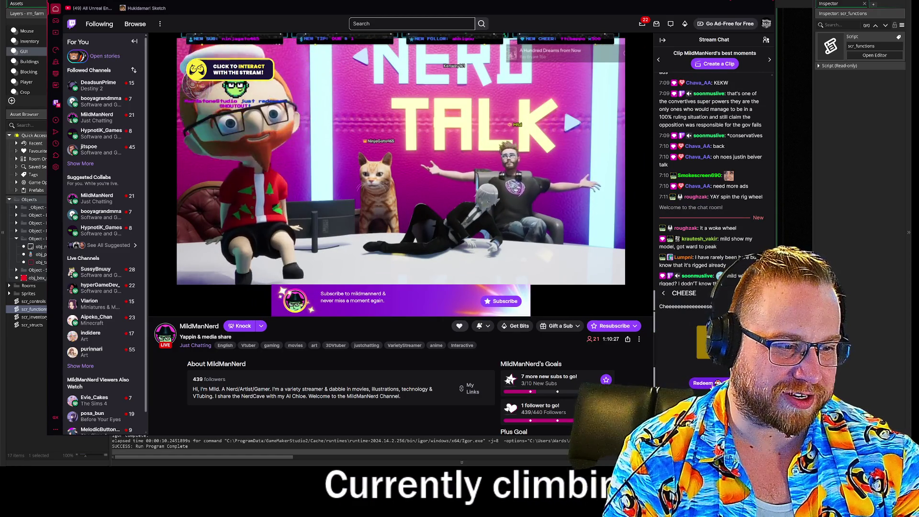
left_click(711, 383)
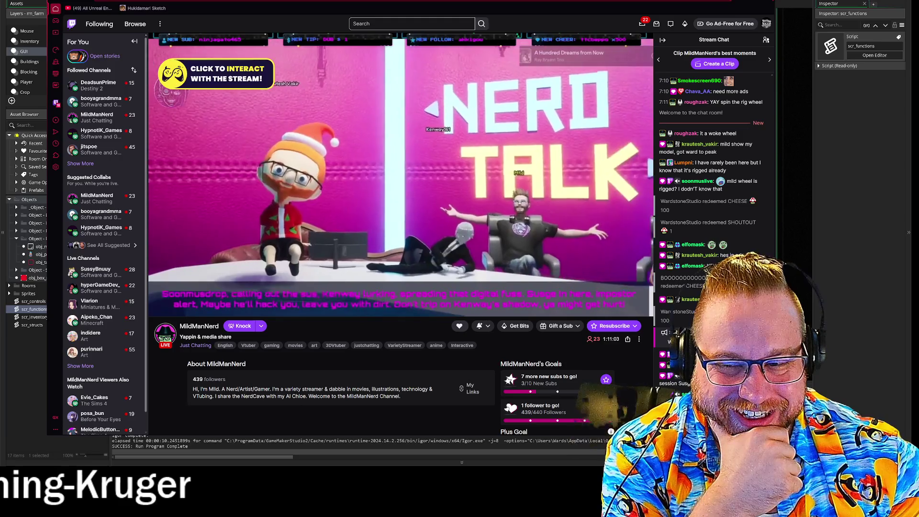
key("alt+Tab")
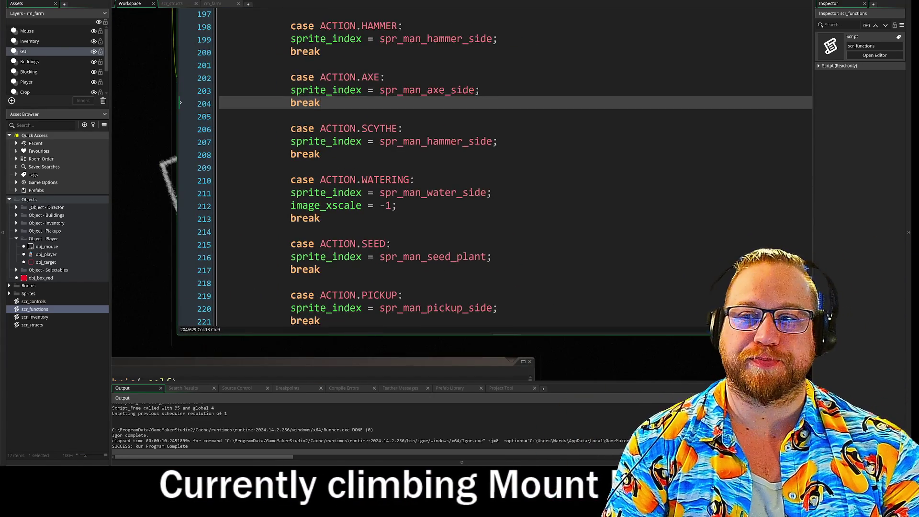
Move down to the Actions switch block, then focus the second scr_functions window showing use_tool().
key("Down")
key("Down")
key("Down")
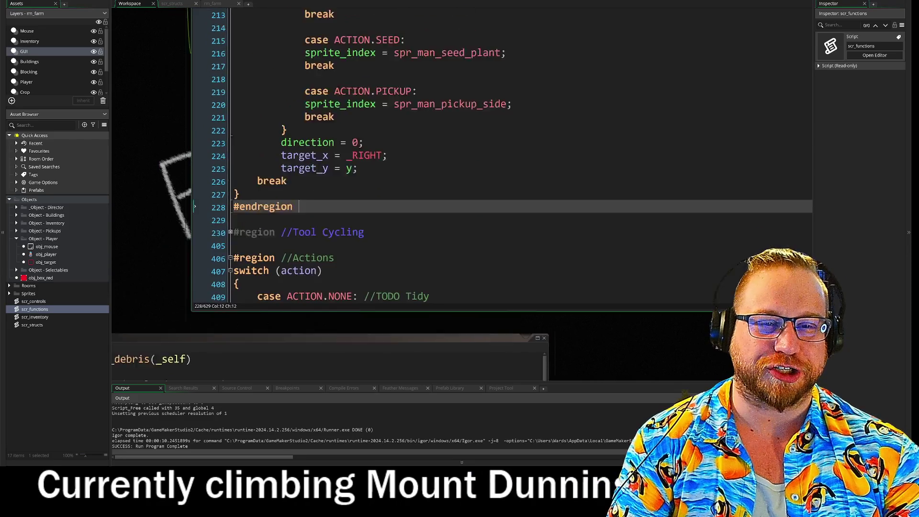
key("Down")
key("Down")
key("Down")
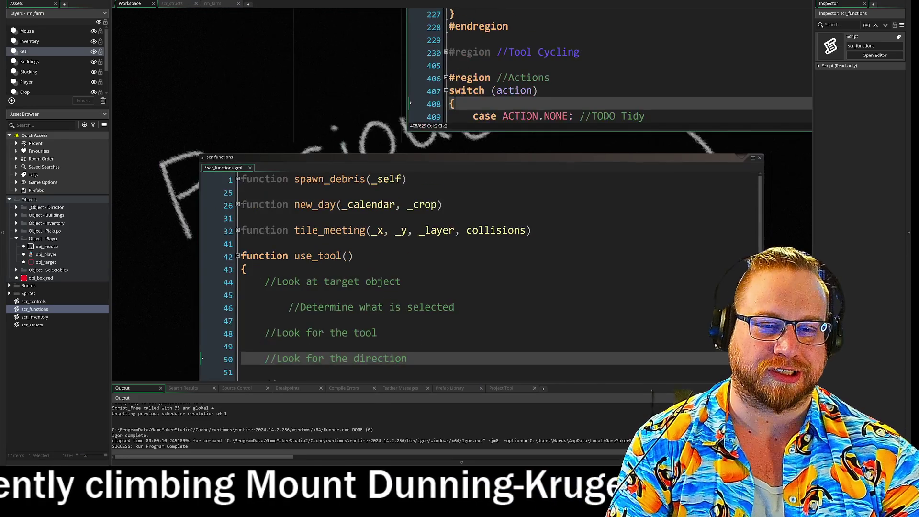
left_click(401, 281)
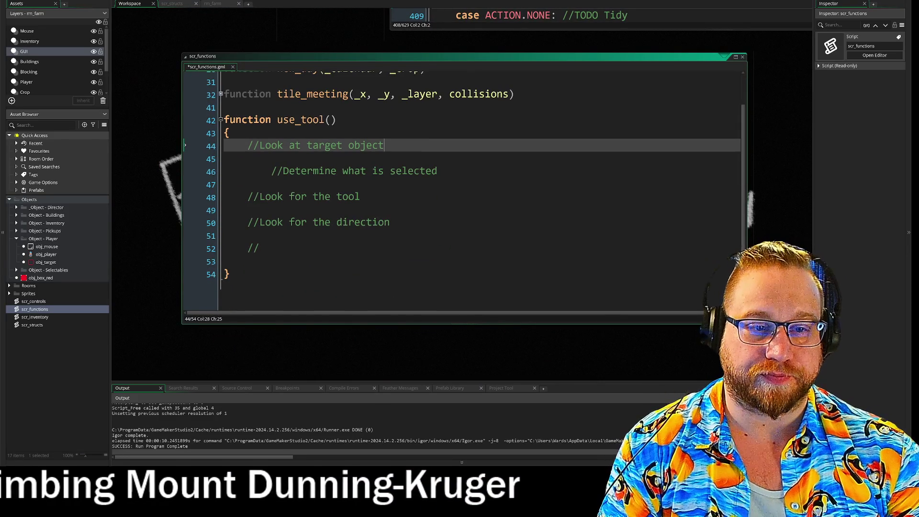
Move the '//Look for the direction' comment to the top of use_tool()'s body.
mouse_move(158, 140)
left_mouse_down()
mouse_move(183, 114)
mouse_move(162, 128)
left_mouse_up()
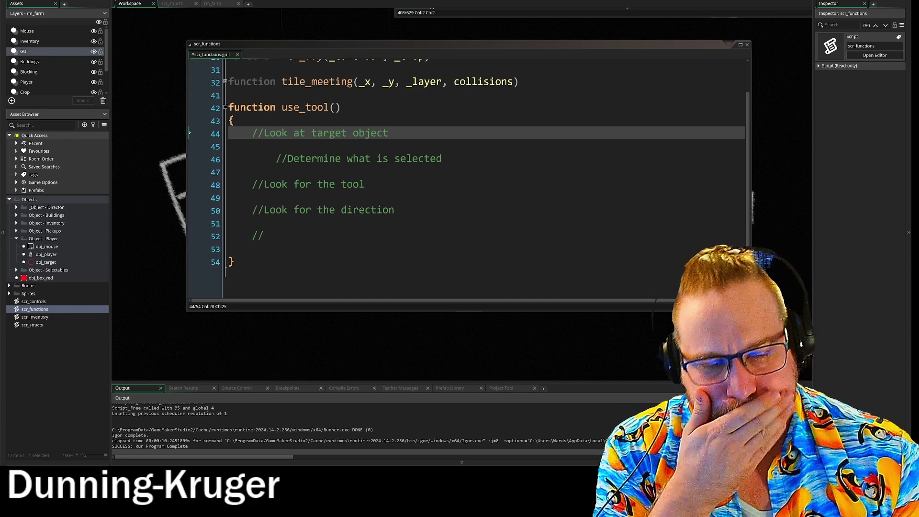
left_click_drag(394, 210, 245, 212)
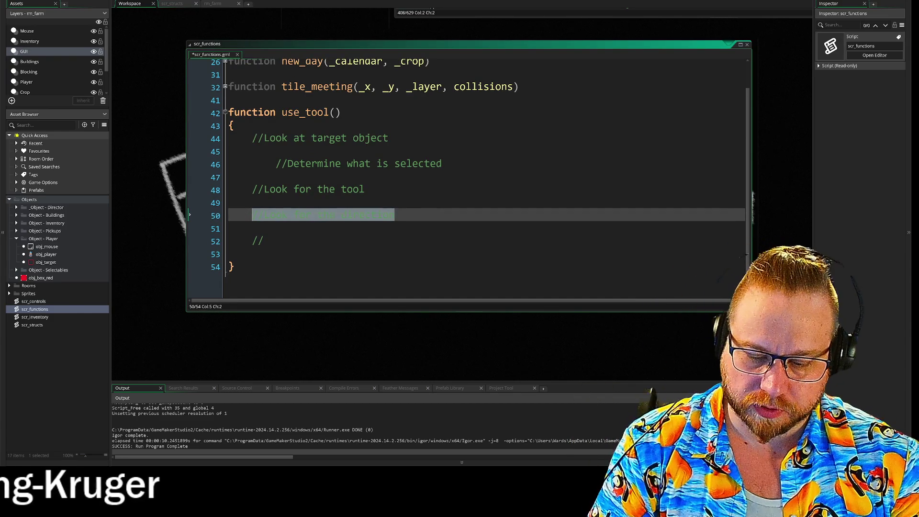
left_click(233, 125)
key("Return")
key("Return")
key("Up")
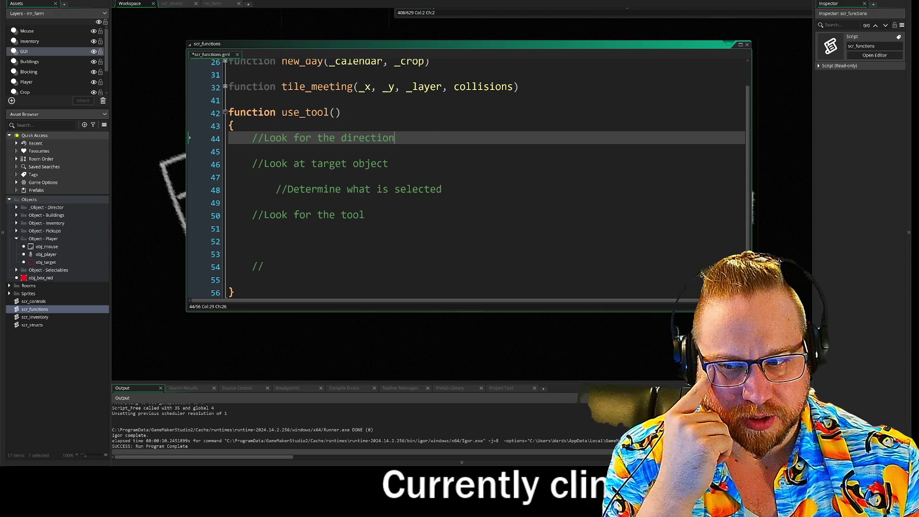
Indent the target and selection comments one level and delete the two extra blank lines.
mouse_move(388, 163)
left_mouse_down()
mouse_move(238, 163)
mouse_move(256, 191)
left_mouse_up()
left_click(252, 163)
key("Tab")
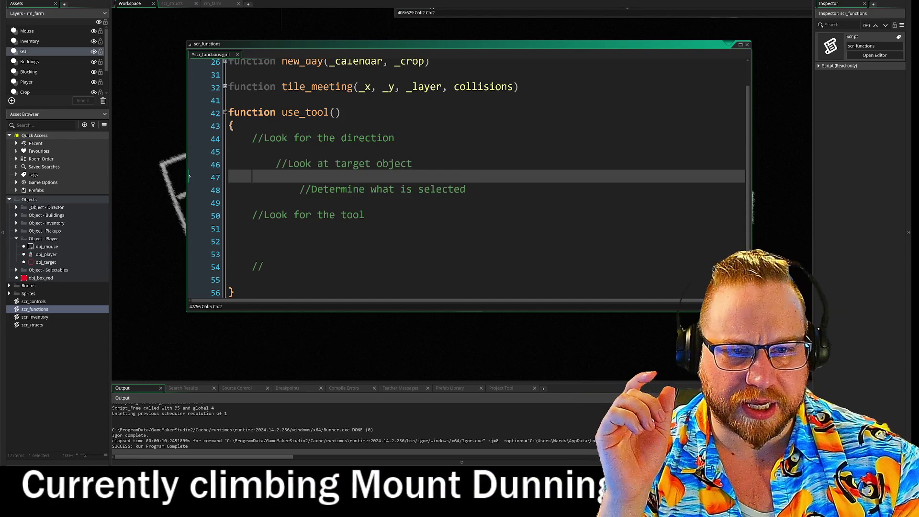
left_click(466, 189)
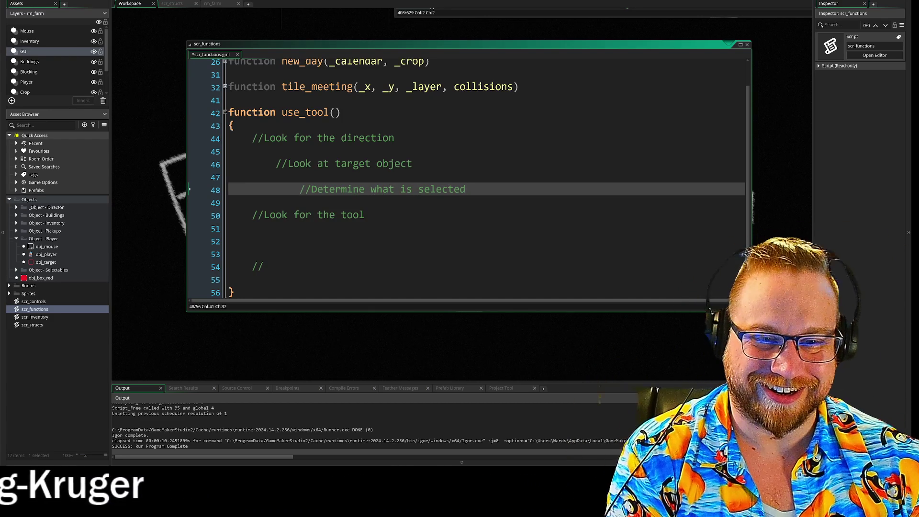
left_click(257, 241)
key("BackSpace")
key("BackSpace")
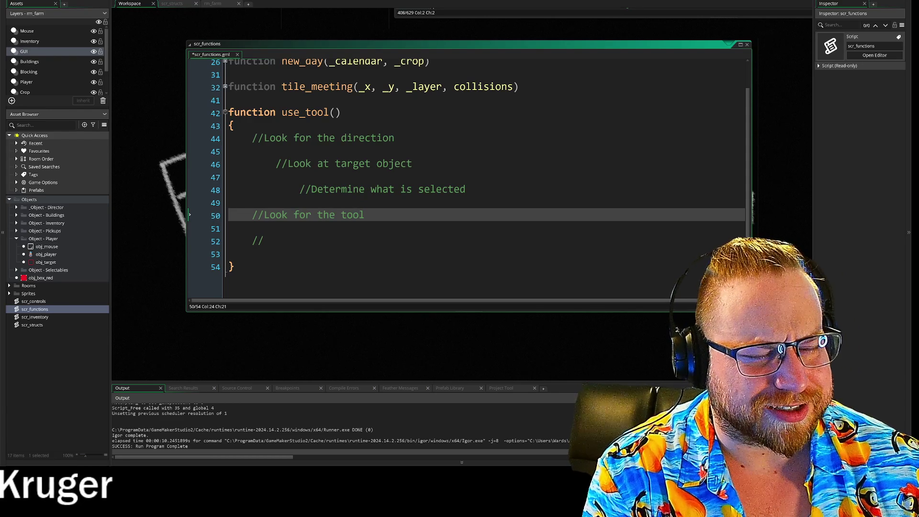
left_click_drag(558, 43, 519, 266)
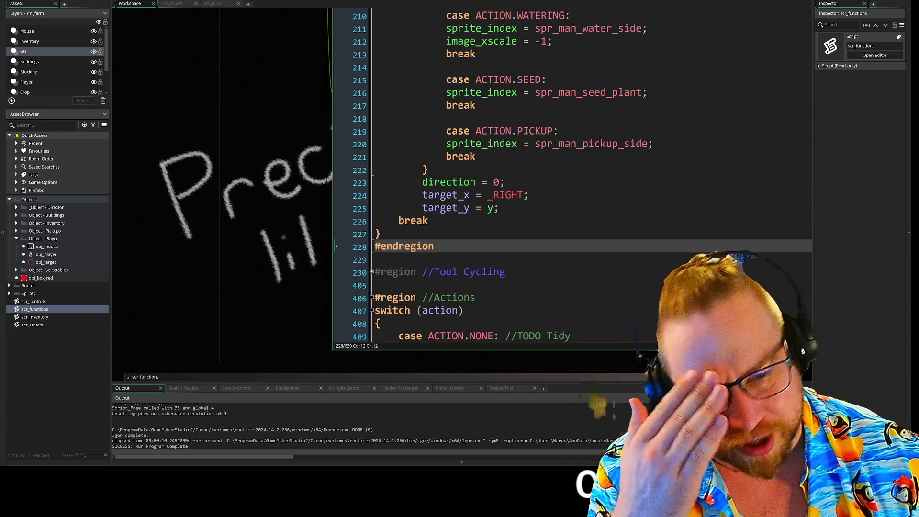
Select line 223's direction = 0; statement, then pan back to the use_tool() comment outline.
left_click(534, 144)
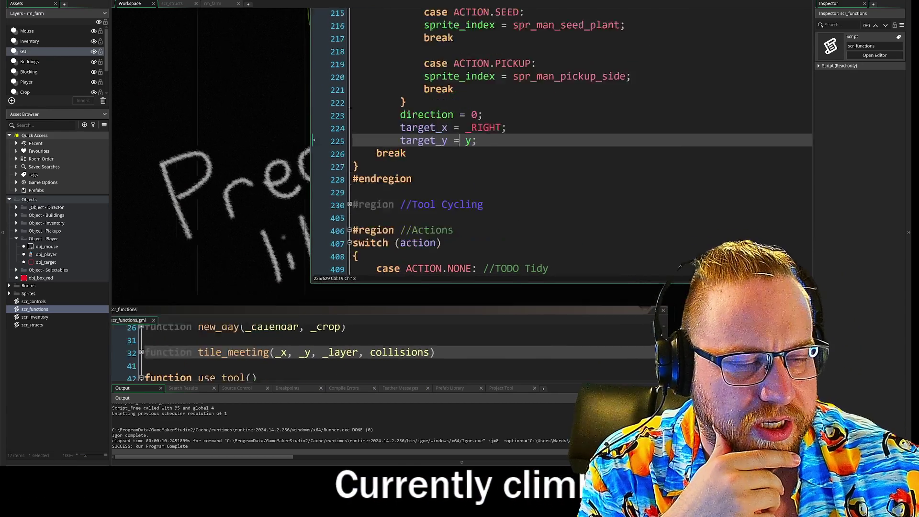
left_click_drag(378, 145, 463, 145)
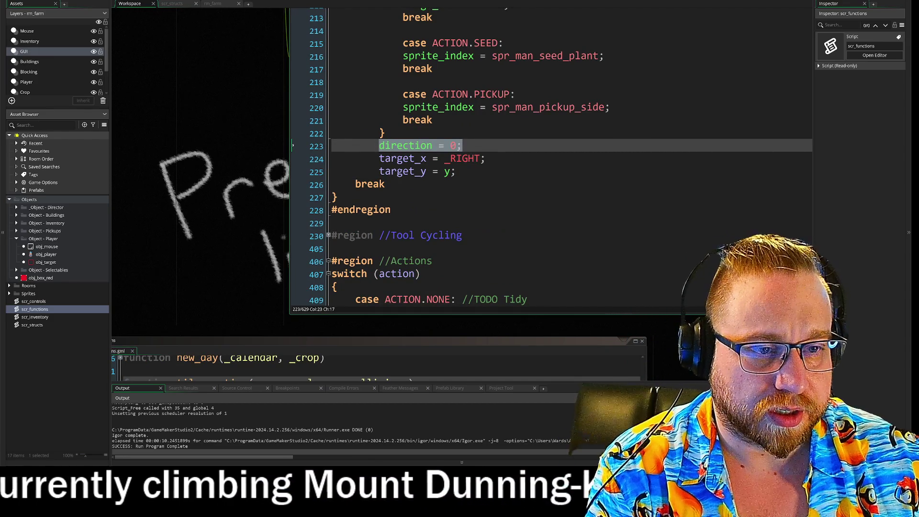
mouse_move(313, 203)
left_mouse_down()
mouse_move(407, 94)
mouse_move(418, 1)
left_mouse_up()
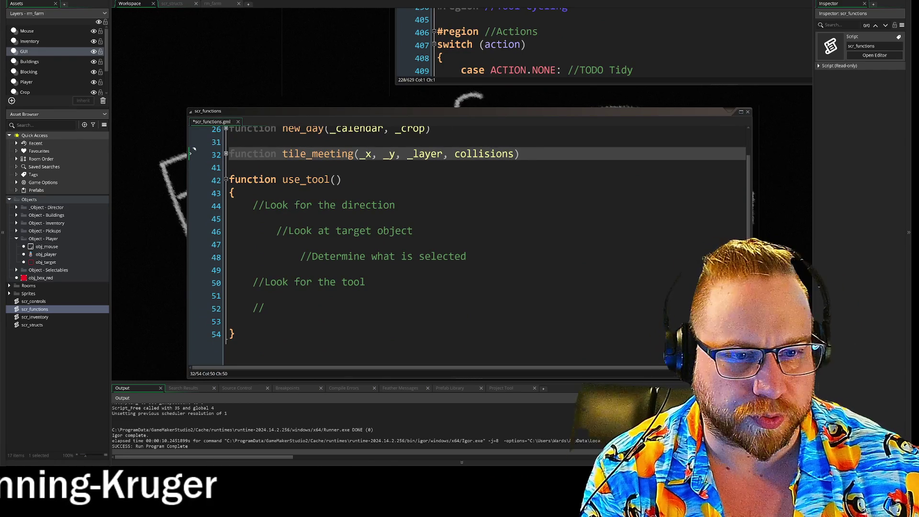
key("Down")
key("Down")
key("Down")
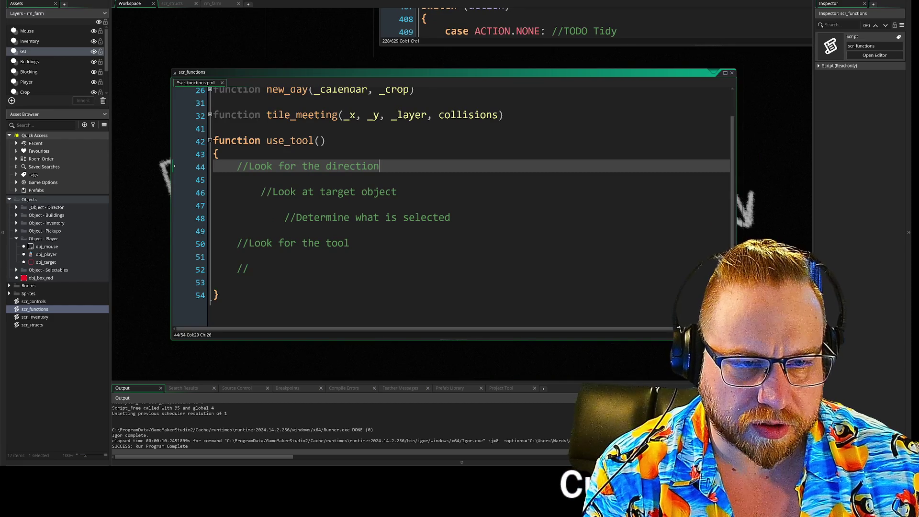
left_click(237, 179)
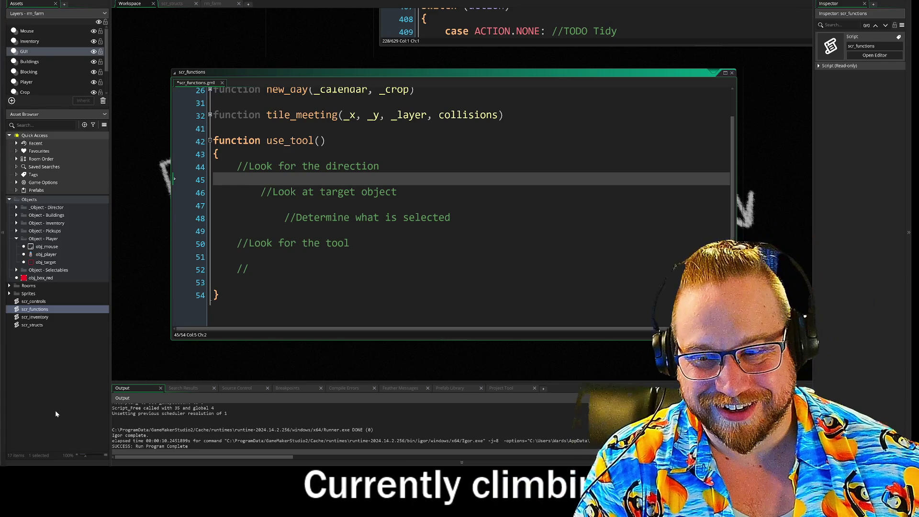
mouse_move(150, 285)
left_mouse_down()
mouse_move(91, 314)
mouse_move(163, 241)
left_mouse_up()
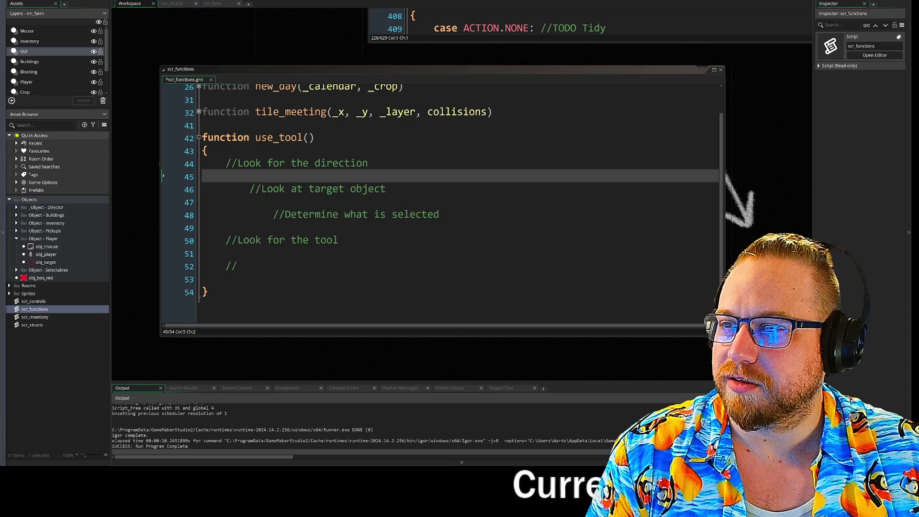
left_click_drag(398, 31, 466, 12)
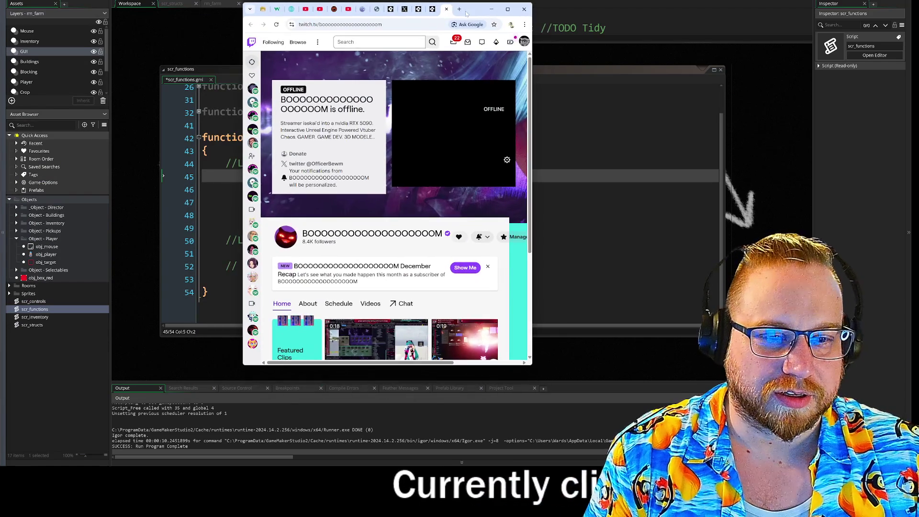
Open the channel's stream view with chat and dismiss the December Recap banner.
scroll(386, 288, "down", 2)
left_click(405, 195)
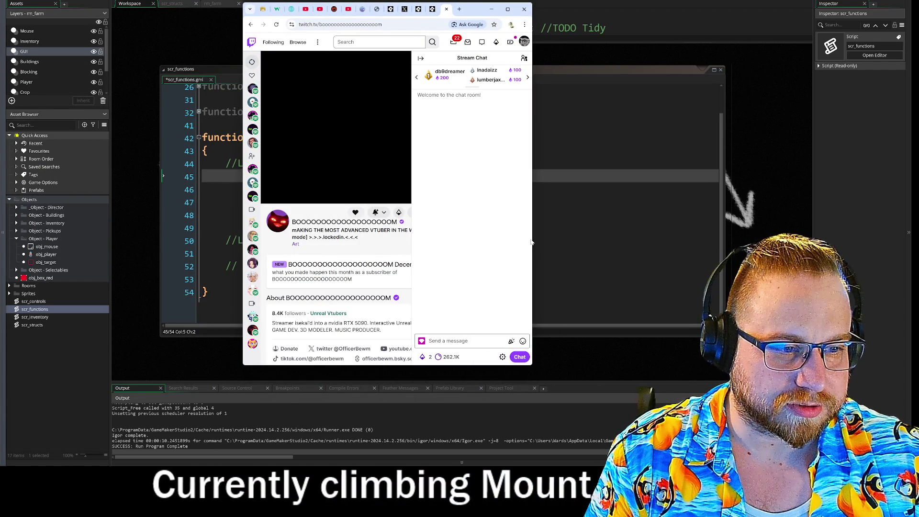
left_click_drag(532, 238, 688, 238)
scroll(295, 155, "down", 3)
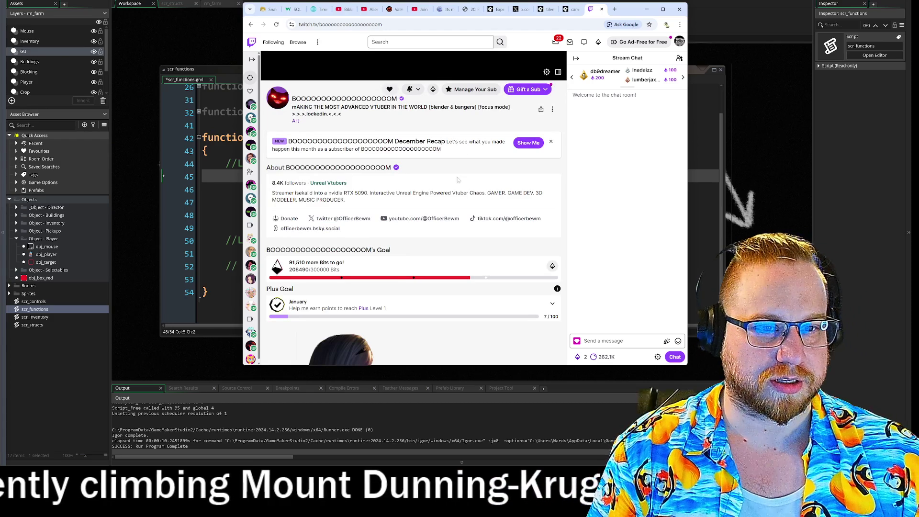
scroll(458, 186, "up", 1)
scroll(458, 186, "down", 7)
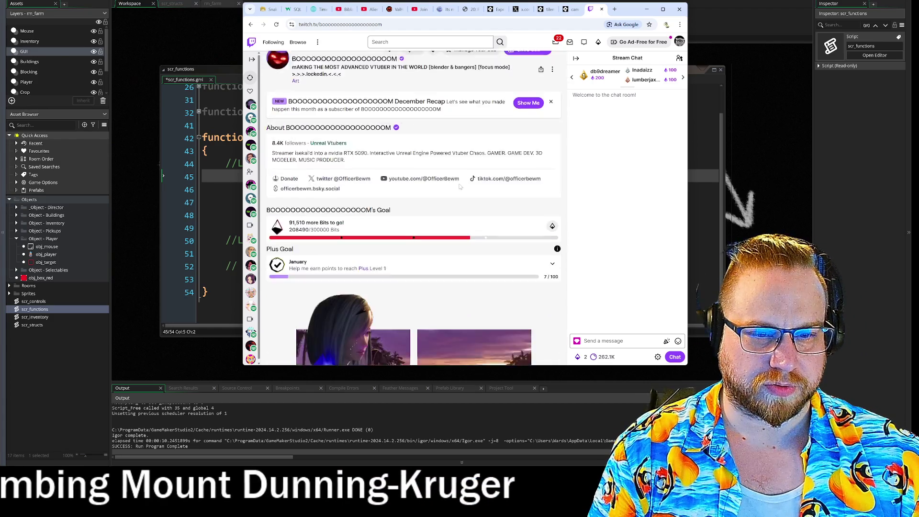
scroll(459, 186, "up", 15)
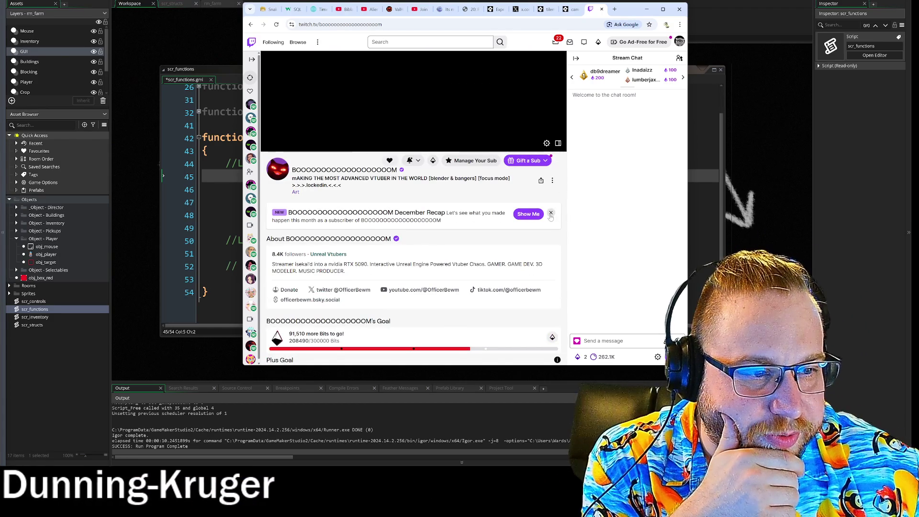
left_click(550, 214)
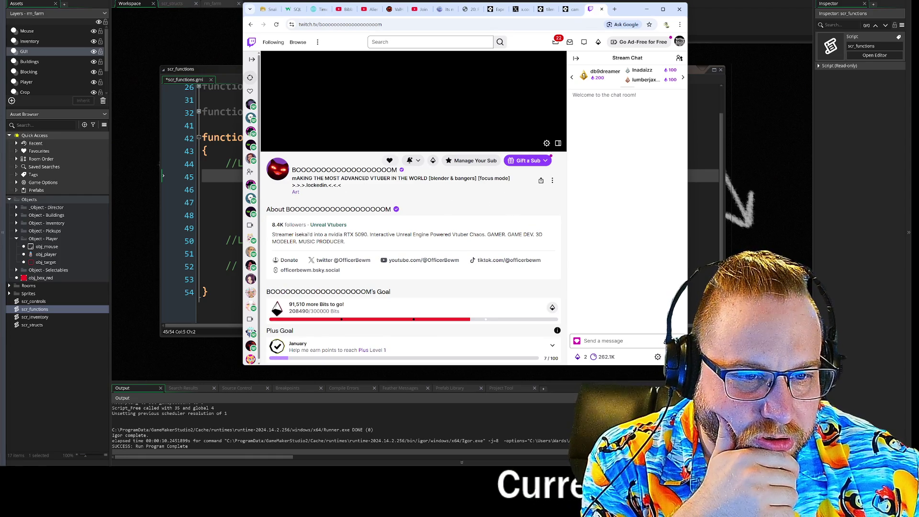
Copy 'MOST ADVANCED VTUBER' from the stream title and minimize the browser.
left_click_drag(340, 178, 391, 178)
right_click(382, 180)
left_click(403, 191)
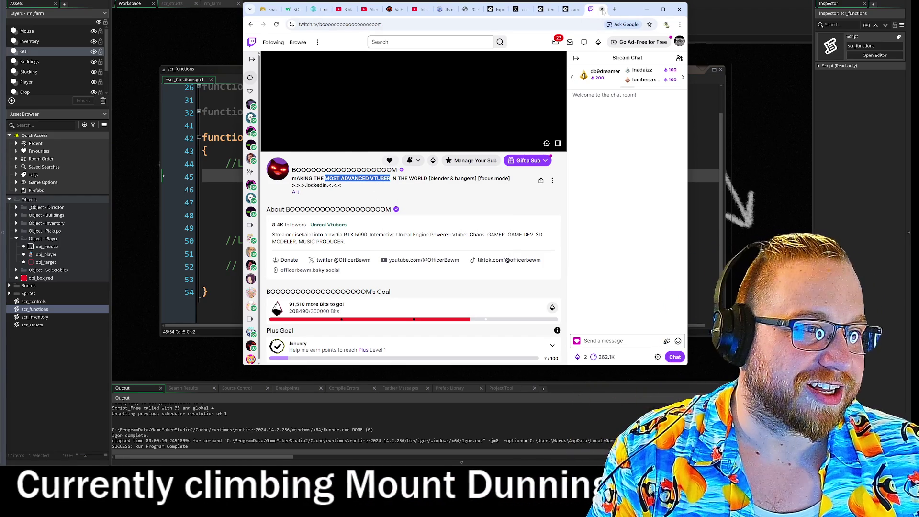
left_click(646, 9)
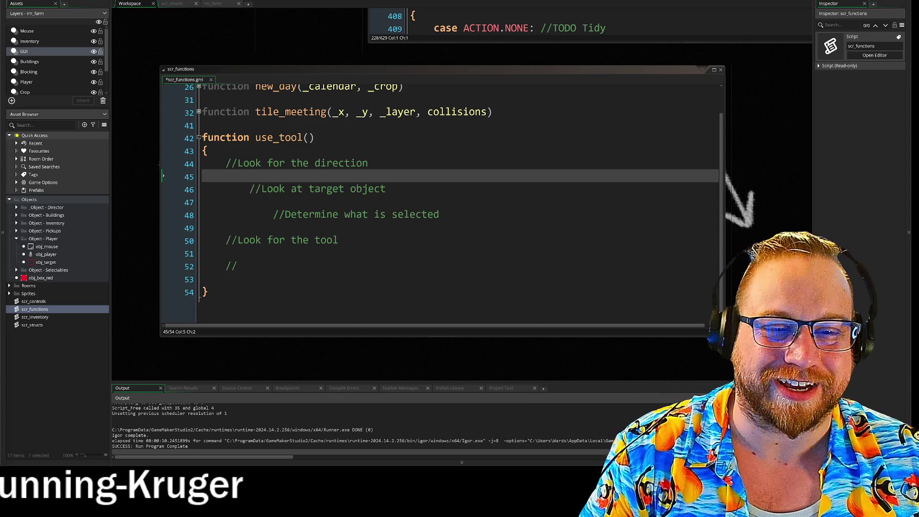
left_click(238, 266)
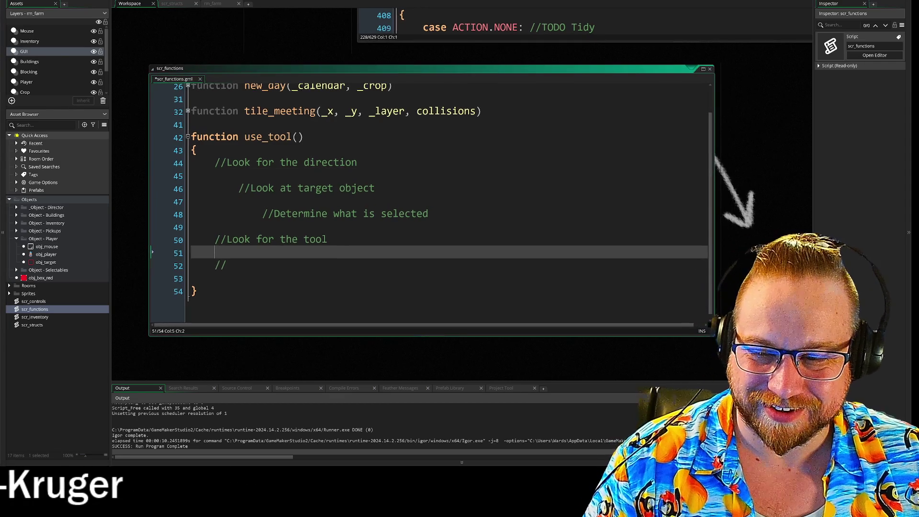
left_click(199, 245)
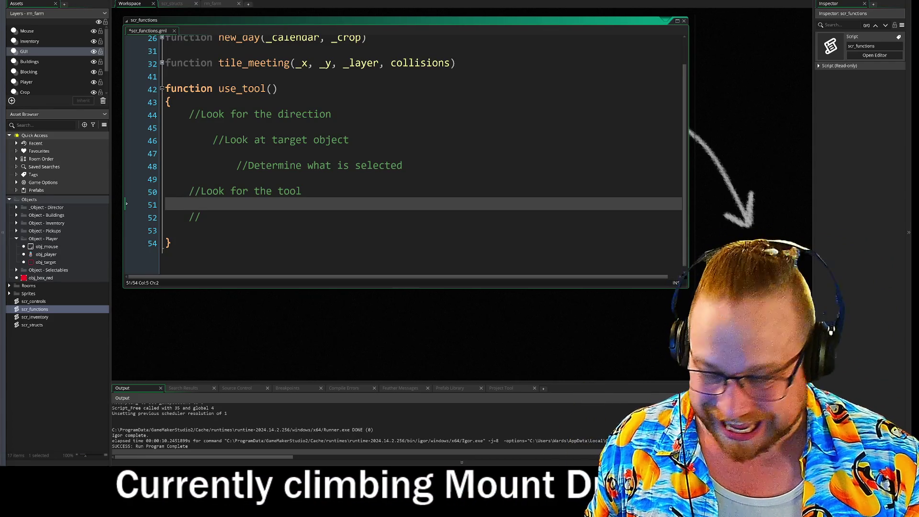
left_click(189, 178)
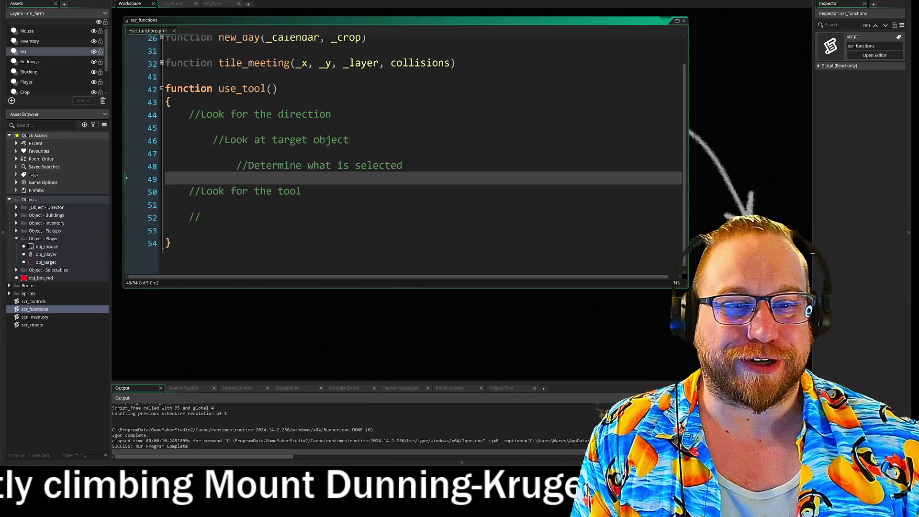
left_click_drag(165, 165, 337, 165)
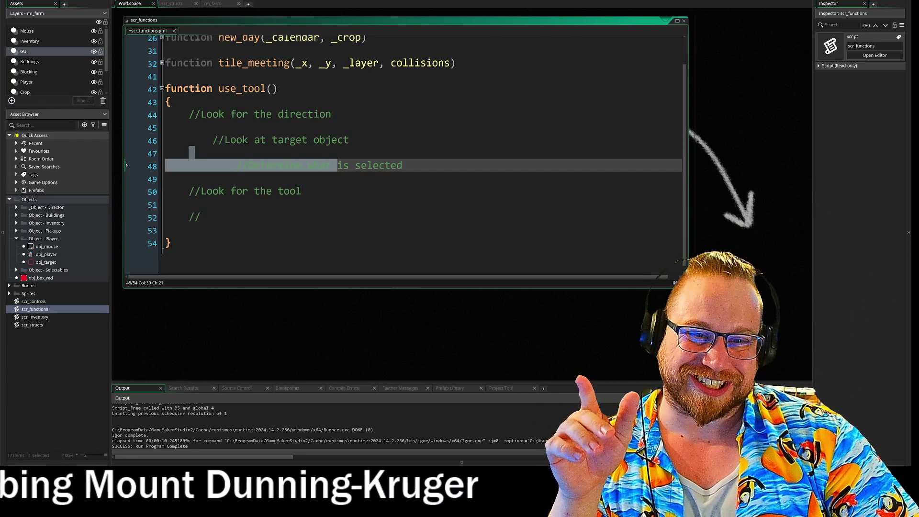